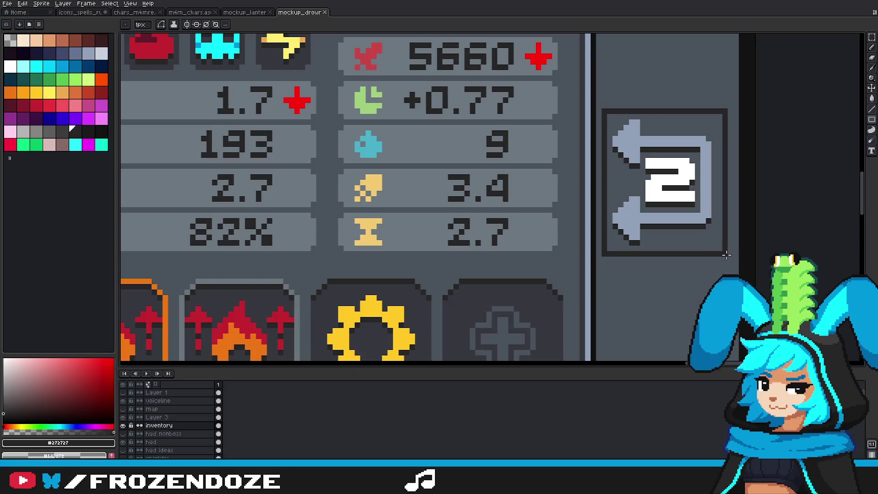
# Step: Eyedrop the slot grey colour from the mockup canvas
pyautogui.scroll(-3, 713, 256)
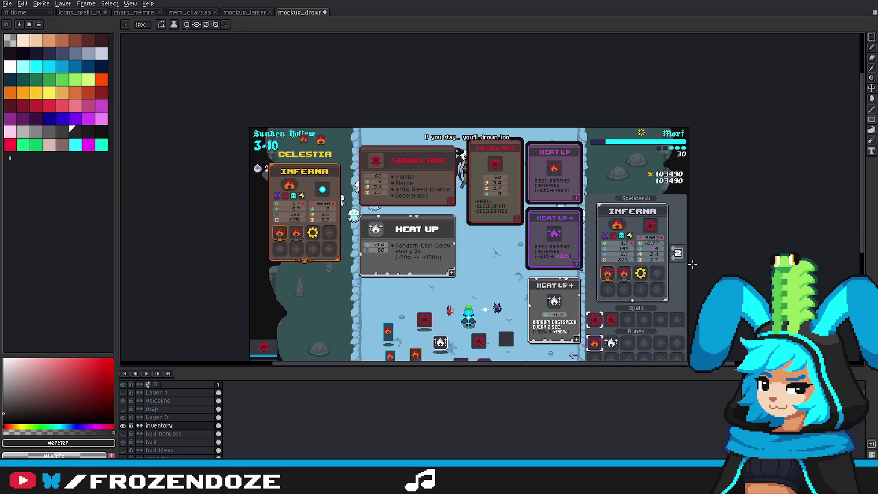
pyautogui.scroll(3, 686, 263)
pyautogui.scroll(2, 686, 264)
pyautogui.keyDown('alt'); pyautogui.click(688, 270); pyautogui.keyUp('alt')
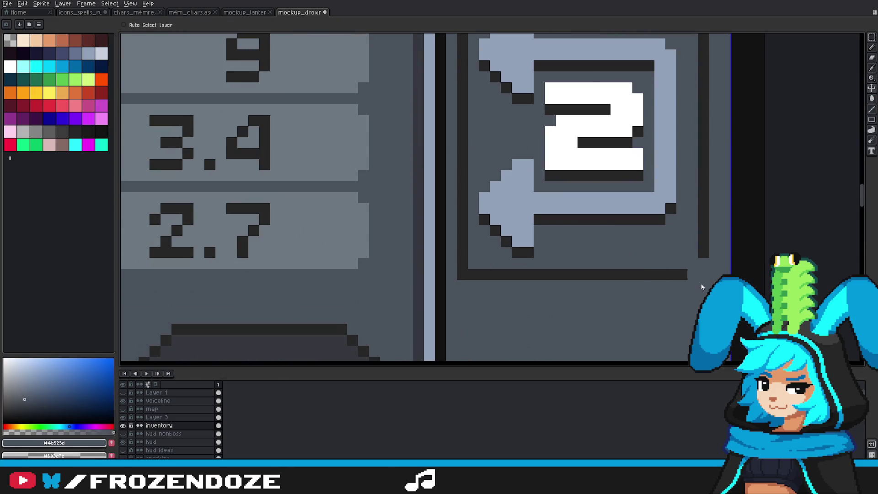
pyautogui.scroll(-3, 462, 274)
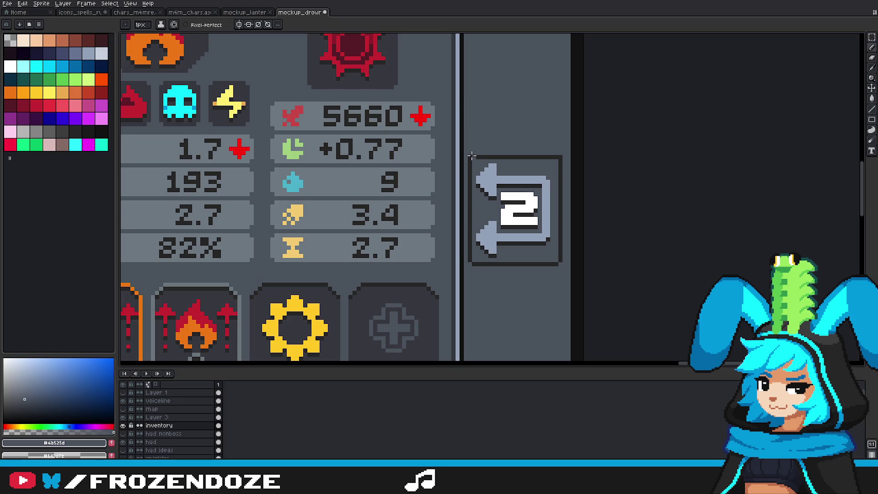
pyautogui.scroll(-3, 571, 228)
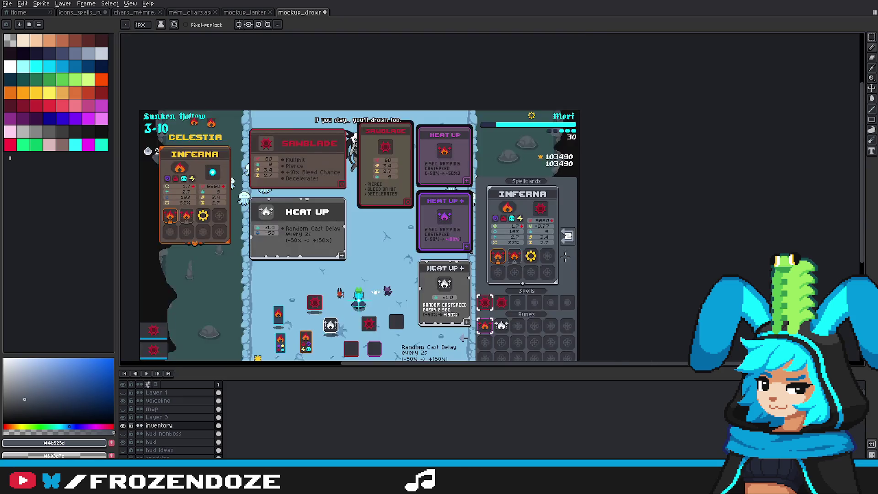
pyautogui.scroll(3, 572, 228)
# Step: Copy the '2' swap button and place the duplicate directly below the original
pyautogui.click(871, 37)
pyautogui.scroll(1, 564, 145)
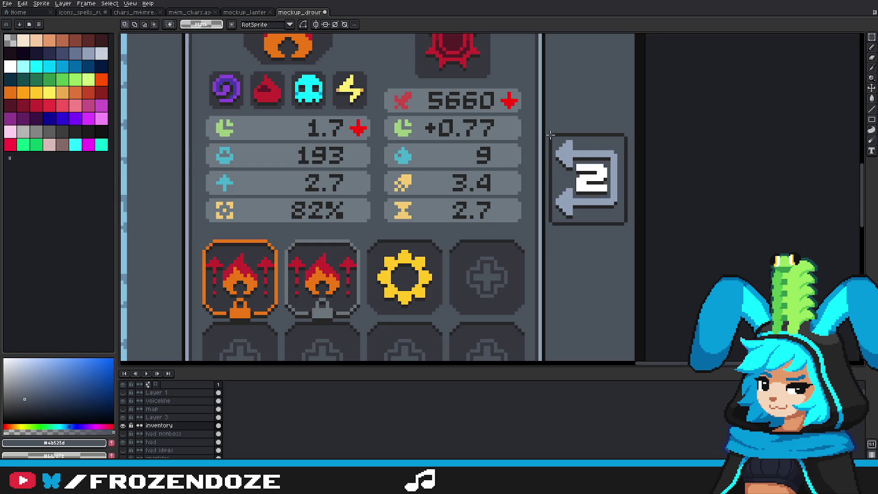
pyautogui.moveTo(550, 136); pyautogui.dragTo(633, 231)
pyautogui.moveTo(591, 188)
pyautogui.mouseDown()
pyautogui.moveTo(591, 311)
pyautogui.moveTo(589, 274)
pyautogui.mouseUp()
pyautogui.scroll(-3, 591, 293)
pyautogui.press('Return')
pyautogui.scroll(-5, 590, 274)
pyautogui.scroll(1, 574, 221)
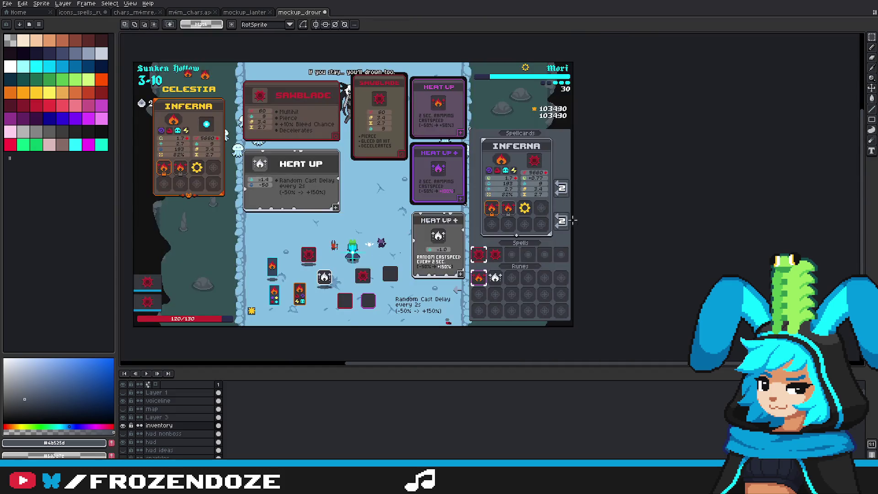
pyautogui.moveTo(574, 221); pyautogui.dragTo(644, 231)
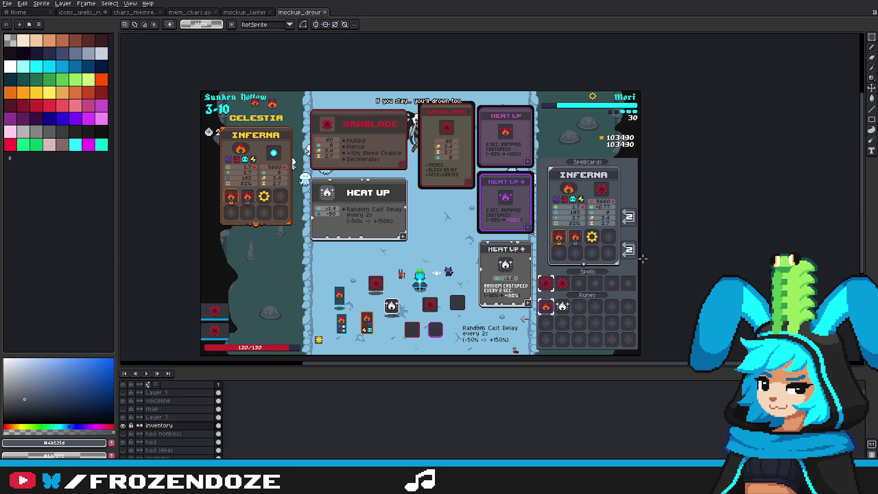
pyautogui.scroll(5, 642, 259)
# Step: Paint over the copy's arrows, frame and white 2 with slot grey using an enlarged pencil
pyautogui.press('b')
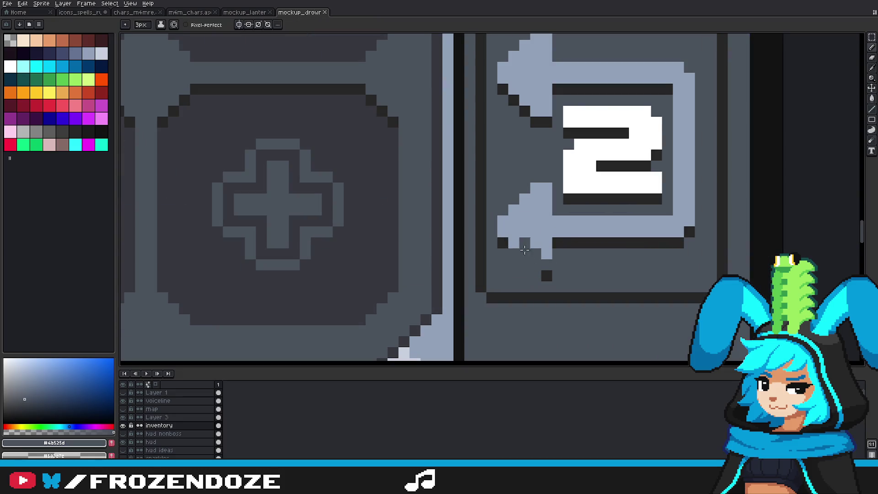
pyautogui.moveTo(528, 258); pyautogui.dragTo(548, 247)
pyautogui.press('+')
pyautogui.moveTo(502, 229)
pyautogui.mouseDown()
pyautogui.moveTo(523, 201)
pyautogui.moveTo(683, 214)
pyautogui.moveTo(684, 87)
pyautogui.moveTo(592, 81)
pyautogui.moveTo(625, 149)
pyautogui.mouseUp()
pyautogui.moveTo(570, 188); pyautogui.dragTo(576, 176)
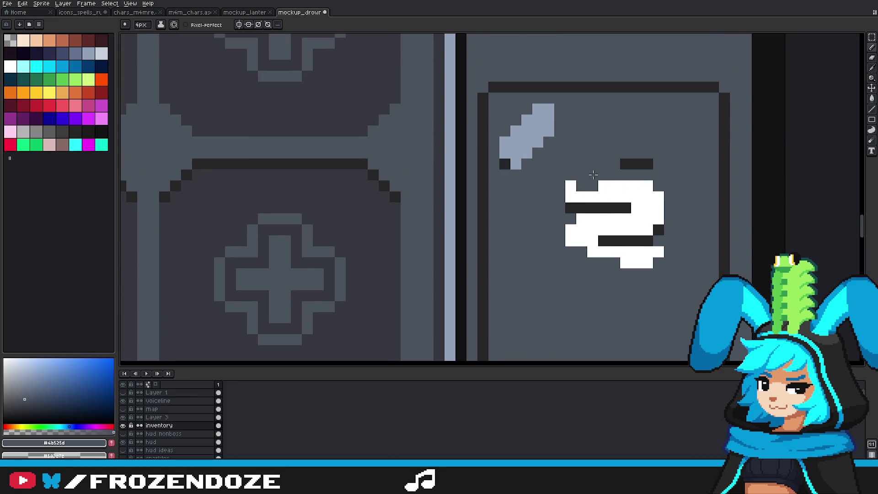
pyautogui.moveTo(620, 153); pyautogui.dragTo(494, 147)
pyautogui.hotkey('ctrl', 'z')
pyautogui.moveTo(580, 233)
pyautogui.mouseDown()
pyautogui.moveTo(636, 169)
pyautogui.moveTo(635, 256)
pyautogui.mouseUp()
pyautogui.moveTo(512, 178); pyautogui.dragTo(526, 172)
# Step: Add a single light grey corner highlight pixel on the blank button and reset the brush to 2px
pyautogui.keyDown('alt'); pyautogui.click(526, 137); pyautogui.keyUp('alt')
pyautogui.press('-')
pyautogui.press('-')
pyautogui.press('-')
pyautogui.click(591, 259)
pyautogui.press('+')
pyautogui.scroll(-4, 591, 259)
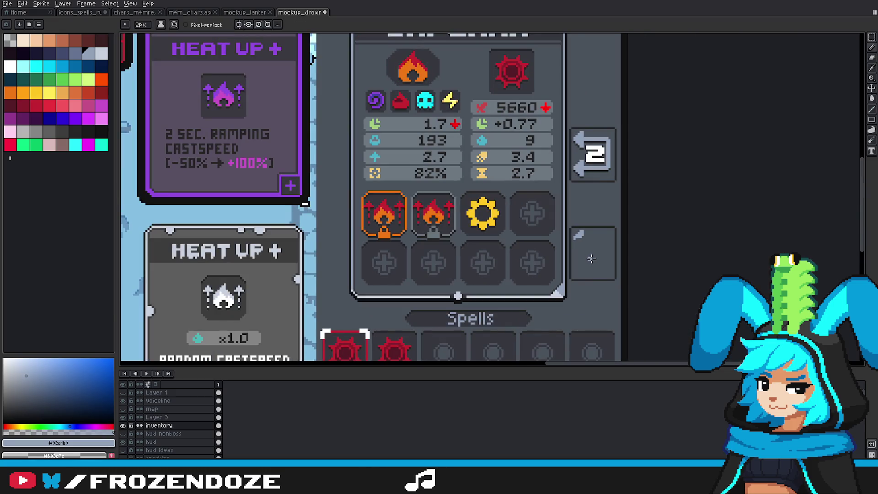
pyautogui.scroll(-2, 592, 259)
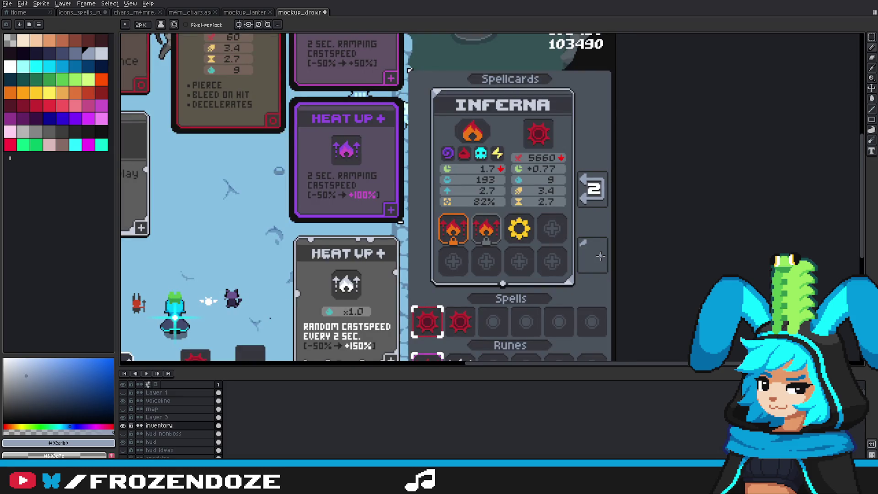
pyautogui.scroll(-1, 600, 256)
pyautogui.scroll(3, 600, 256)
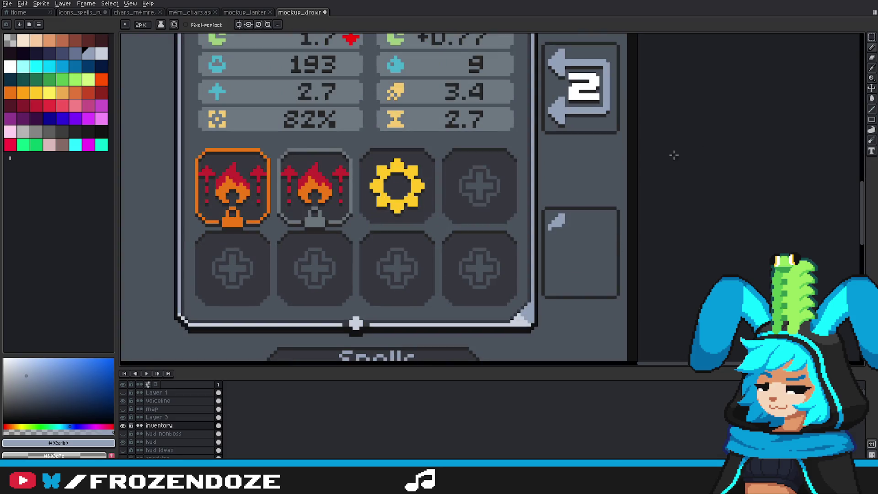
pyautogui.scroll(-1, 601, 256)
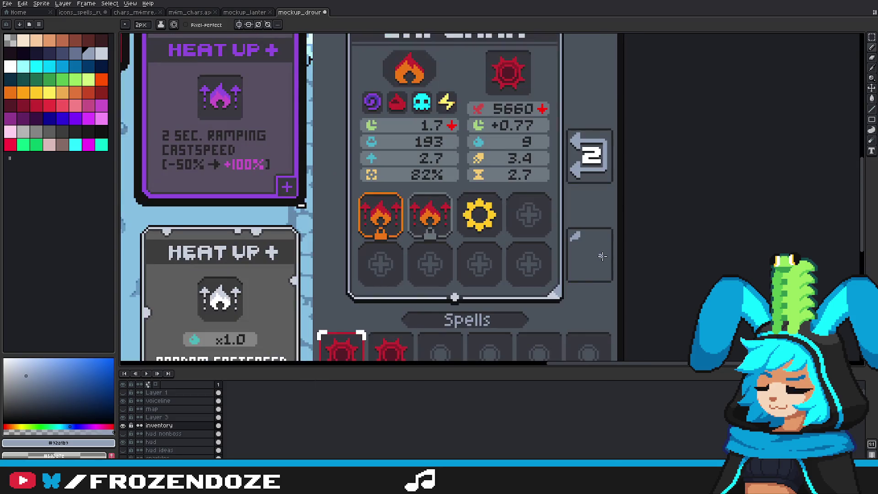
pyautogui.scroll(2, 602, 259)
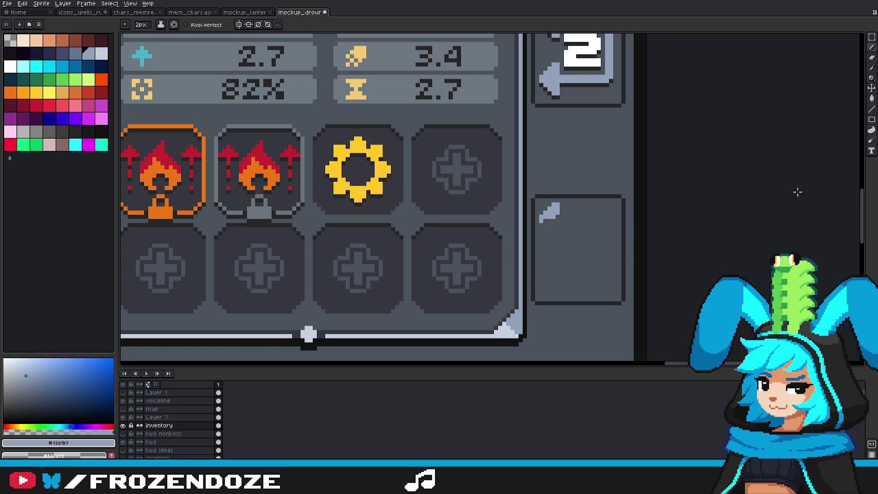
pyautogui.click(872, 118)
# Step: Draw one light grey diagonal across the empty box and paint out stray light pixels
pyautogui.press('l')
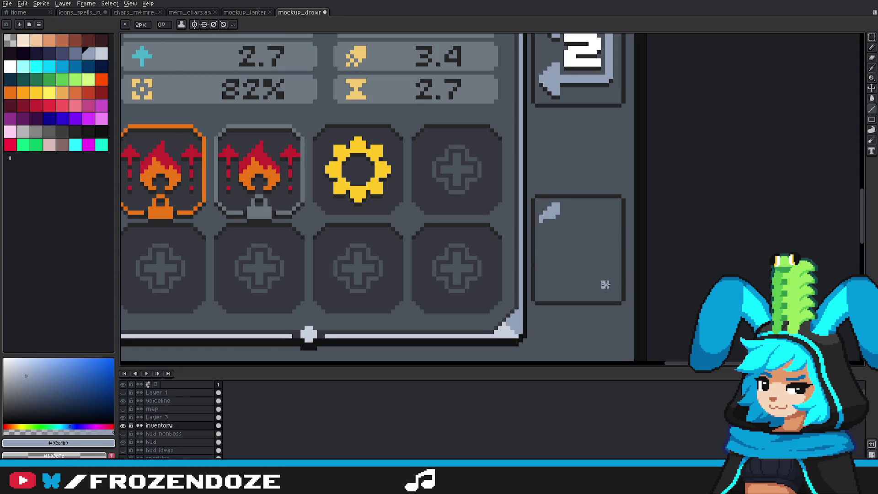
pyautogui.moveTo(607, 287); pyautogui.dragTo(560, 232)
pyautogui.scroll(2, 586, 290)
pyautogui.keyDown('alt'); pyautogui.click(514, 151); pyautogui.keyUp('alt')
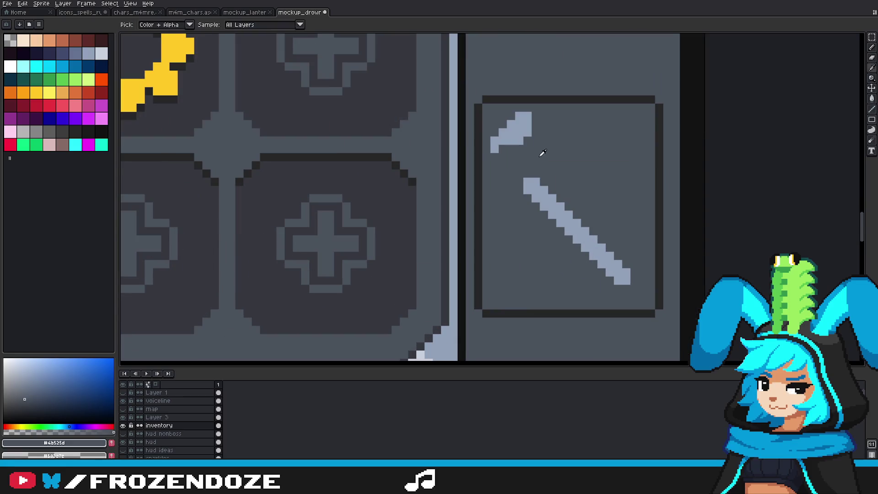
pyautogui.moveTo(504, 148); pyautogui.dragTo(521, 124)
pyautogui.moveTo(492, 153)
pyautogui.mouseDown()
pyautogui.moveTo(533, 133)
pyautogui.moveTo(527, 115)
pyautogui.mouseUp()
# Step: Draw the opposite light grey diagonal to complete the X
pyautogui.keyDown('alt'); pyautogui.click(624, 272); pyautogui.keyUp('alt')
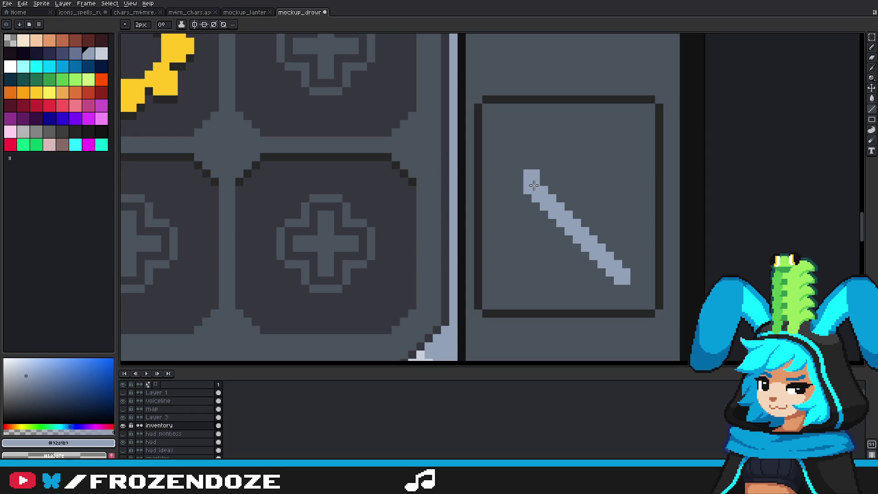
pyautogui.moveTo(536, 276); pyautogui.dragTo(618, 187)
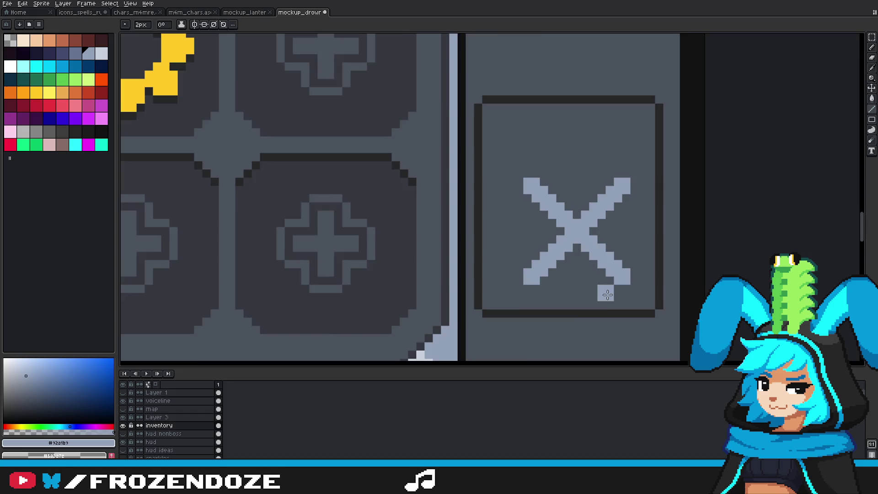
pyautogui.scroll(-3, 603, 302)
pyautogui.press('m')
pyautogui.scroll(3, 604, 303)
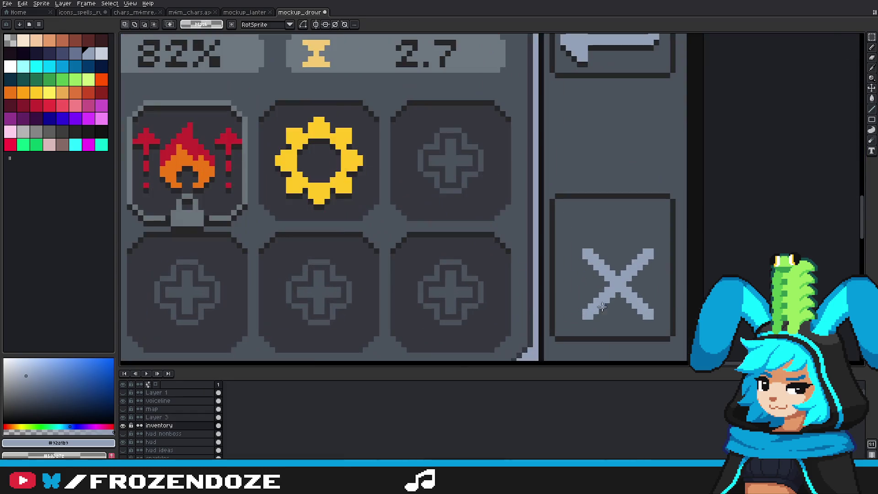
# Step: Nudge the X up-left and flood-fill the dark strip beneath it with panel grey
pyautogui.moveTo(585, 317); pyautogui.dragTo(654, 248)
pyautogui.press('Left')
pyautogui.press('Up')
pyautogui.press('Up')
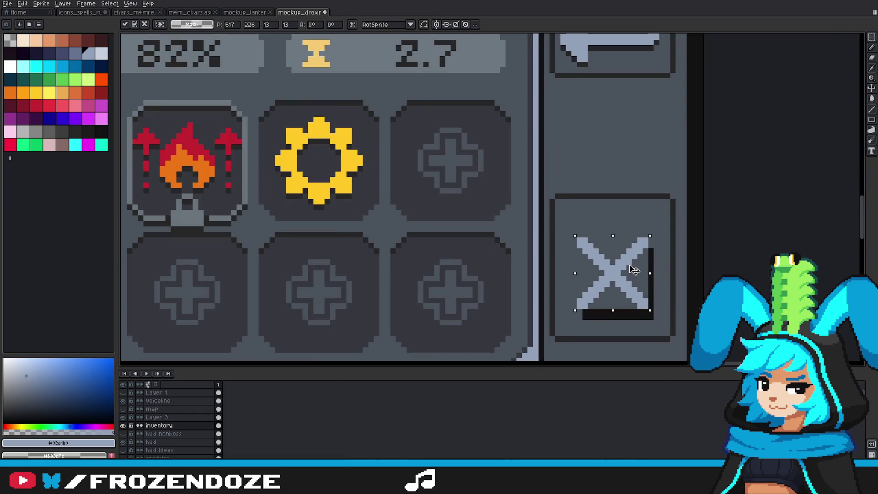
pyautogui.press('g')
pyautogui.keyDown('alt'); pyautogui.click(660, 221); pyautogui.keyUp('alt')
pyautogui.scroll(-3, 657, 280)
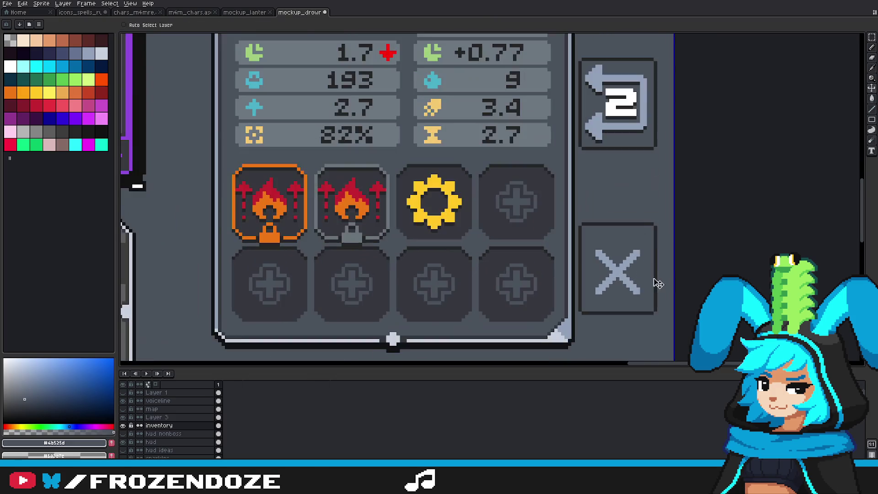
pyautogui.click(195, 25)
pyautogui.click(634, 298)
pyautogui.scroll(-2, 633, 300)
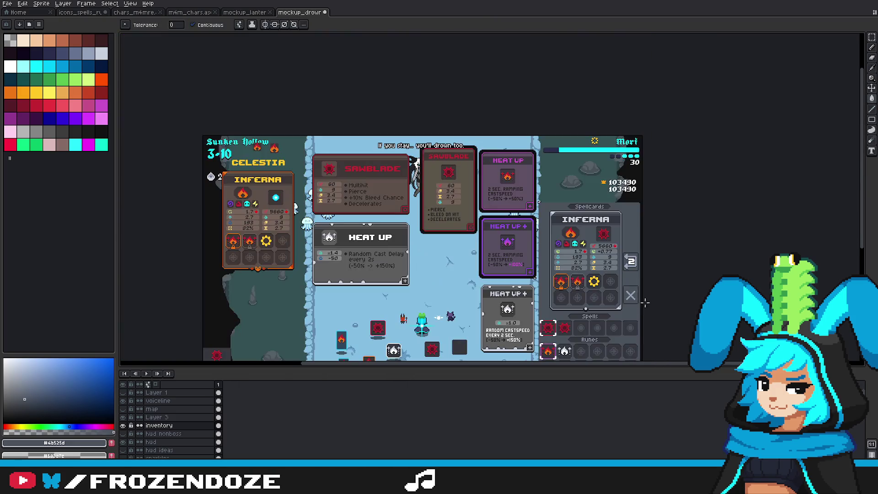
pyautogui.scroll(2, 628, 303)
# Step: Eyedrop the X's grey-blue colour for the pencil
pyautogui.click(872, 38)
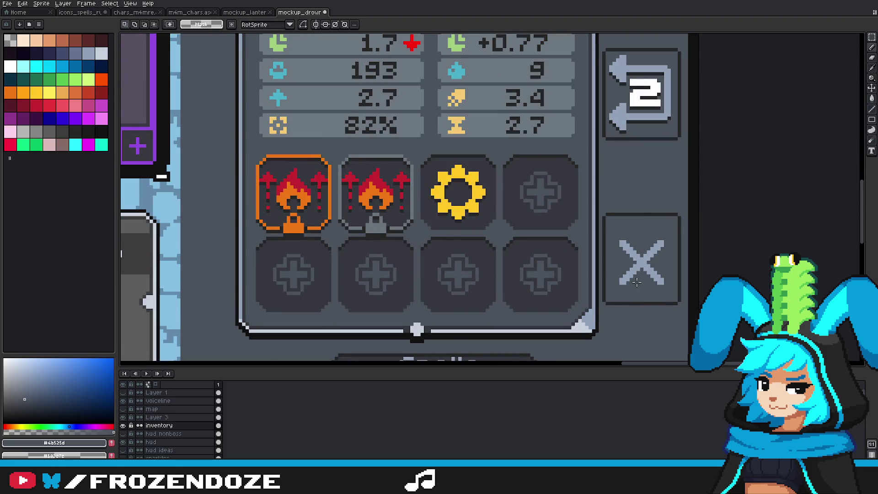
pyautogui.scroll(-3, 636, 282)
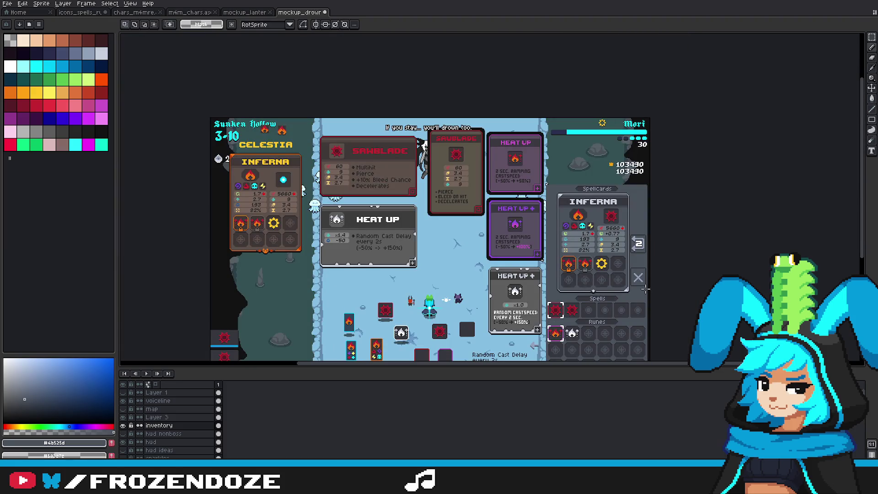
pyautogui.scroll(5, 647, 274)
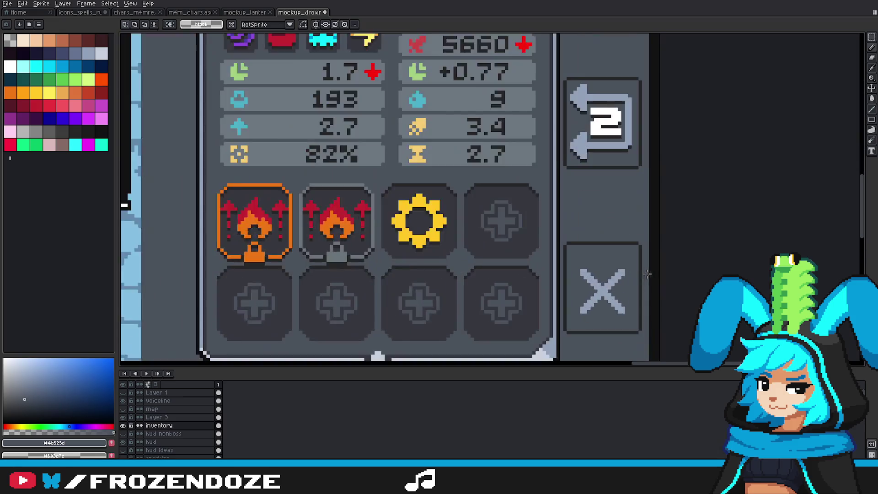
pyautogui.press('b')
pyautogui.keyDown('alt'); pyautogui.click(579, 272); pyautogui.keyUp('alt')
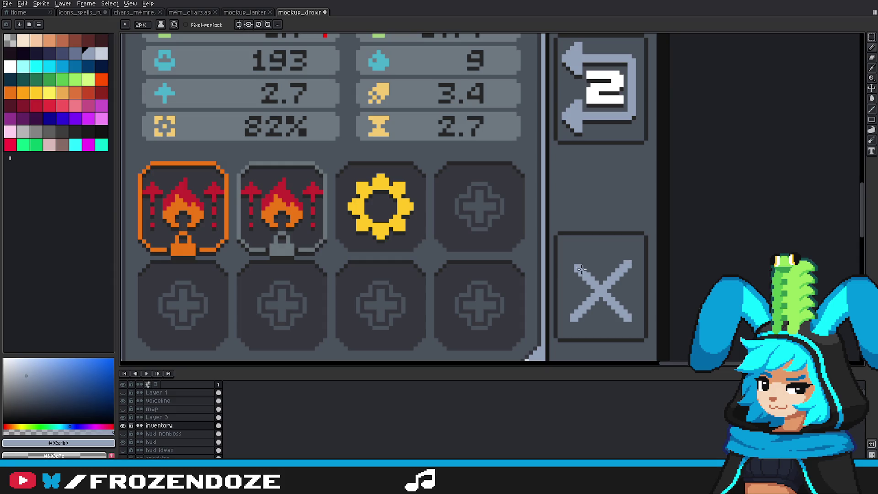
pyautogui.scroll(-3, 591, 311)
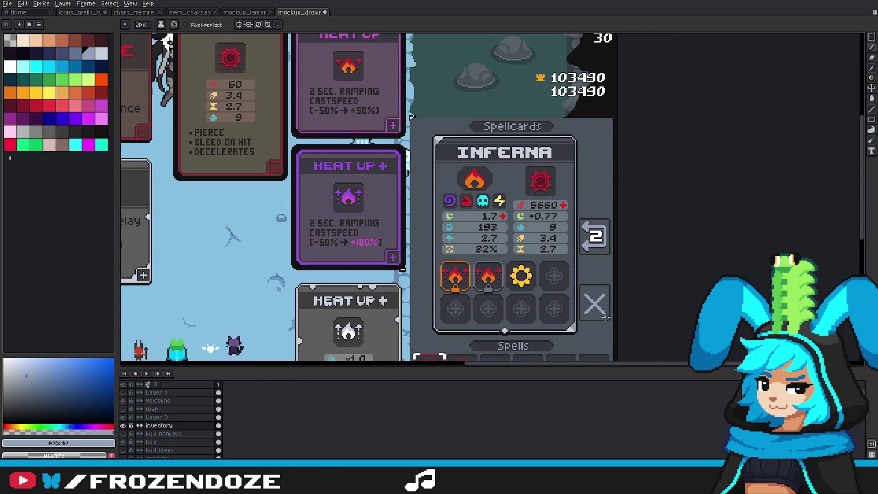
pyautogui.scroll(-2, 606, 317)
pyautogui.scroll(4, 620, 323)
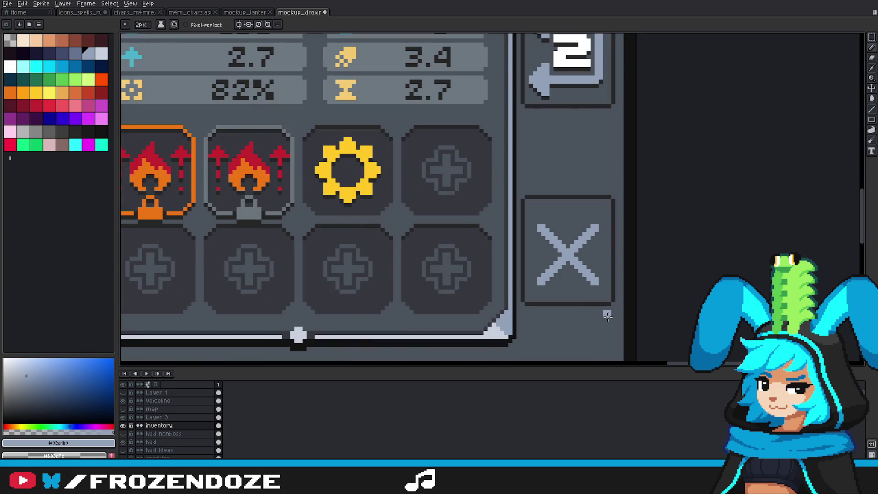
pyautogui.scroll(2, 607, 316)
pyautogui.scroll(-4, 510, 280)
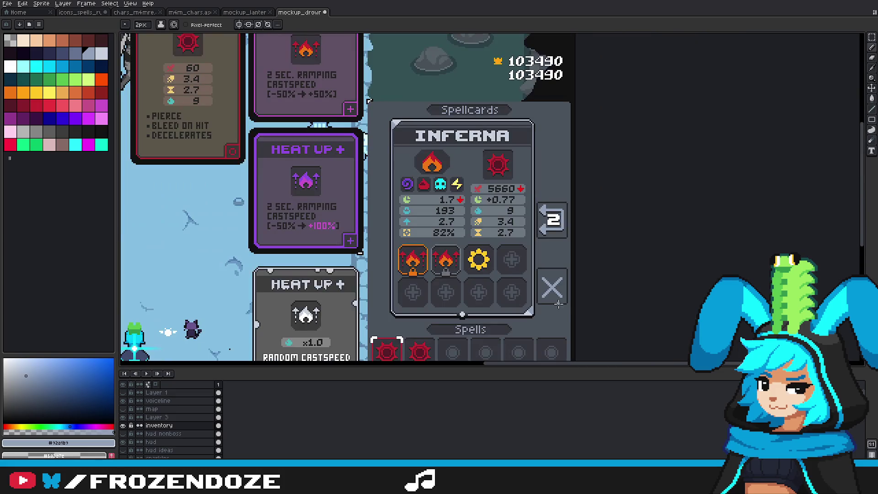
pyautogui.scroll(3, 551, 298)
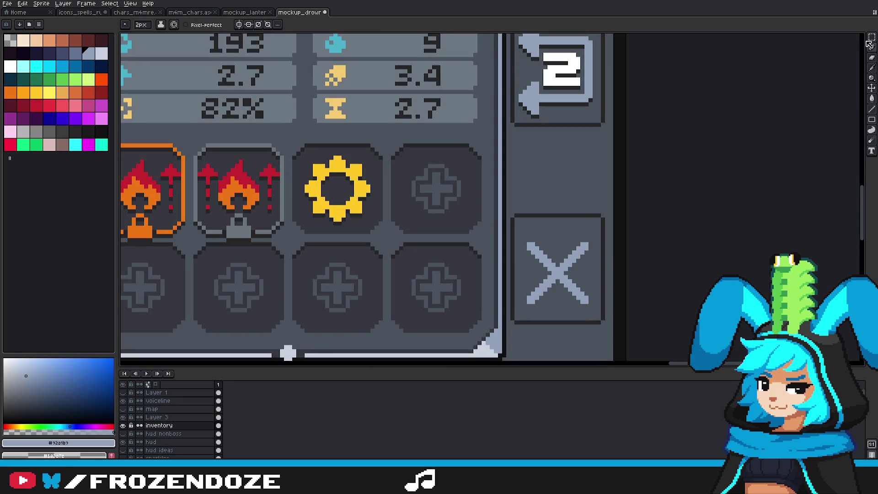
# Step: Move the close box's top border down to tighten it around the X
pyautogui.click(870, 41)
pyautogui.scroll(2, 548, 218)
pyautogui.moveTo(477, 199)
pyautogui.mouseDown()
pyautogui.moveTo(672, 233)
pyautogui.moveTo(631, 264)
pyautogui.mouseUp()
pyautogui.press('Return')
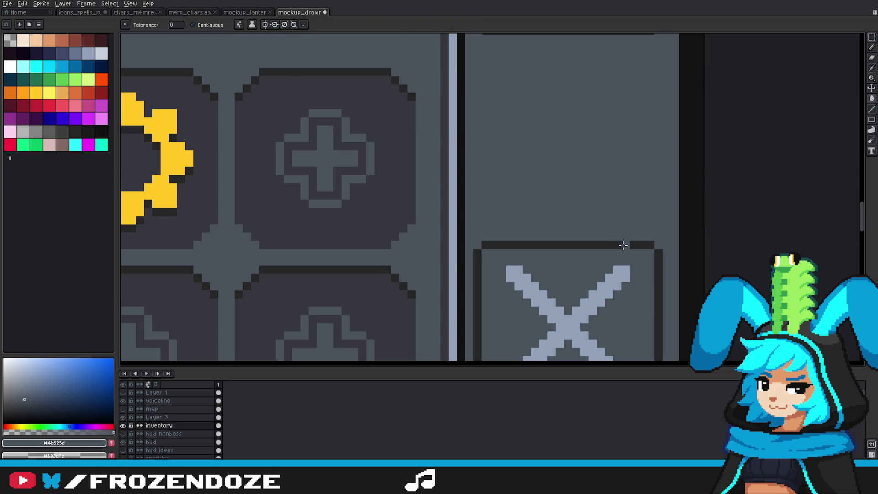
# Step: Draw #272727 dark outlines along the X's upper-left and lower-left arms
pyautogui.scroll(-3, 685, 206)
pyautogui.click(872, 38)
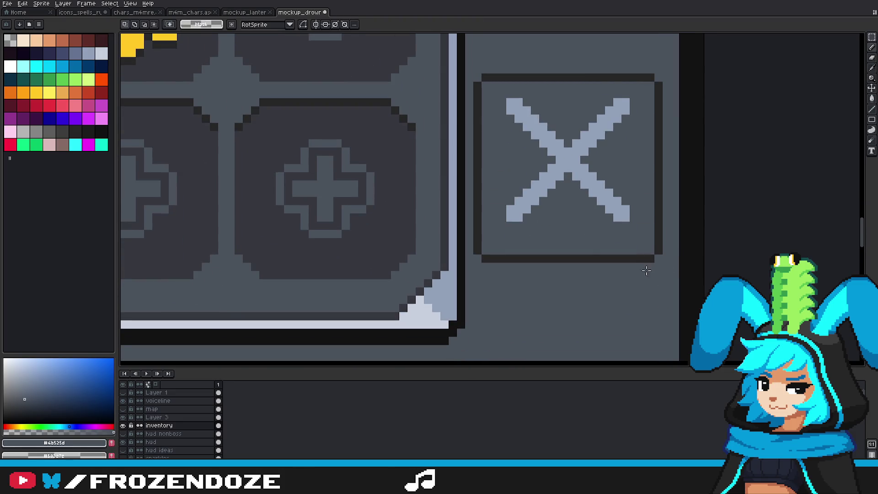
pyautogui.moveTo(651, 272); pyautogui.dragTo(658, 322)
pyautogui.keyDown('alt'); pyautogui.click(550, 307); pyautogui.keyUp('alt')
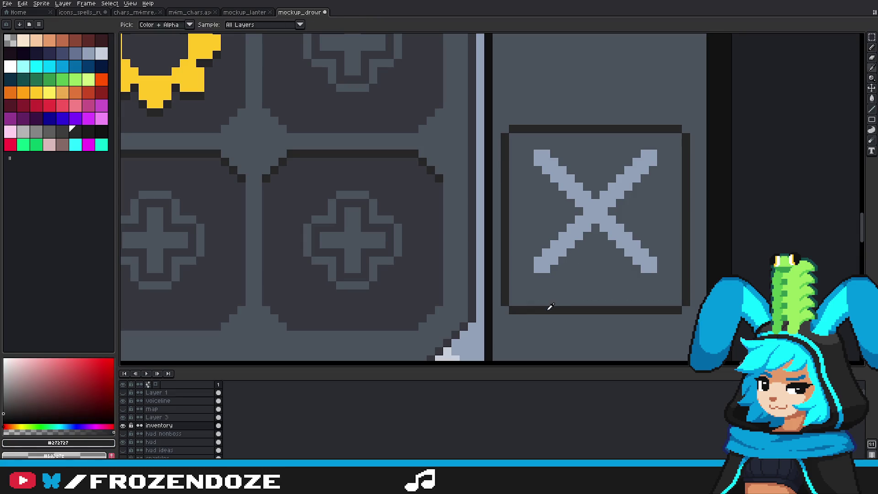
pyautogui.moveTo(539, 170); pyautogui.dragTo(653, 276)
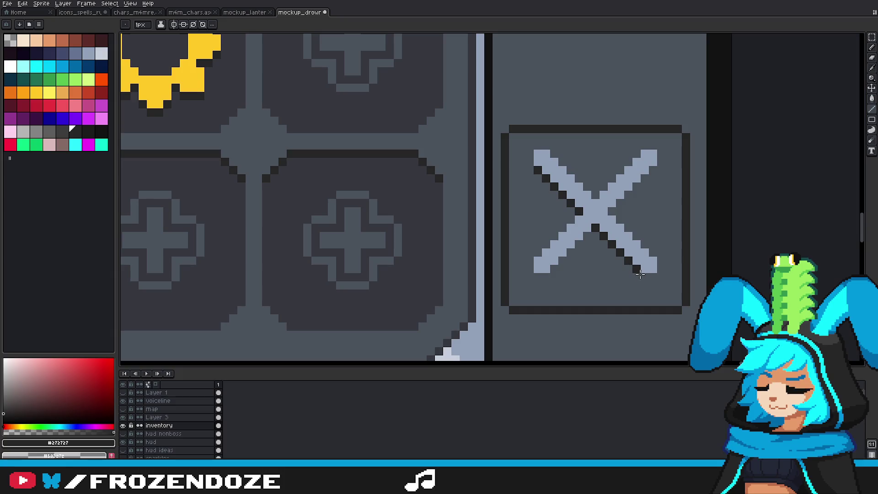
pyautogui.moveTo(545, 278); pyautogui.dragTo(608, 221)
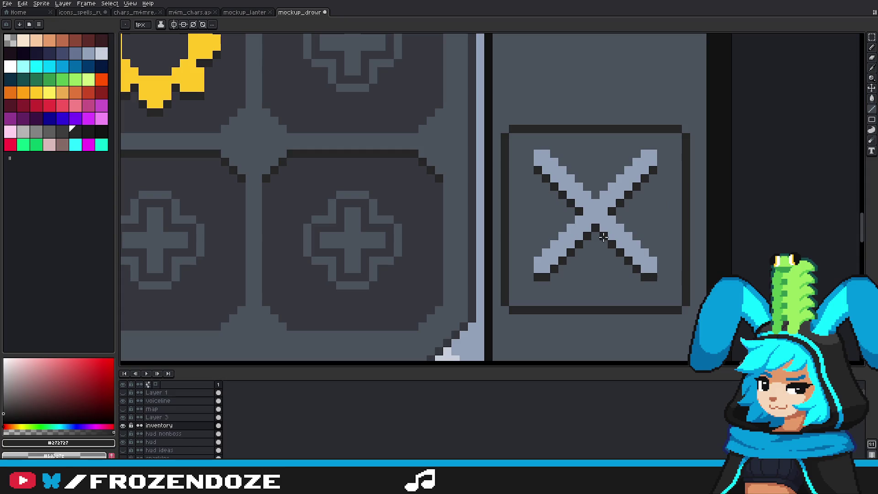
# Step: Eyedrop the X's blue-grey colour
pyautogui.scroll(-5, 630, 258)
pyautogui.scroll(3, 633, 262)
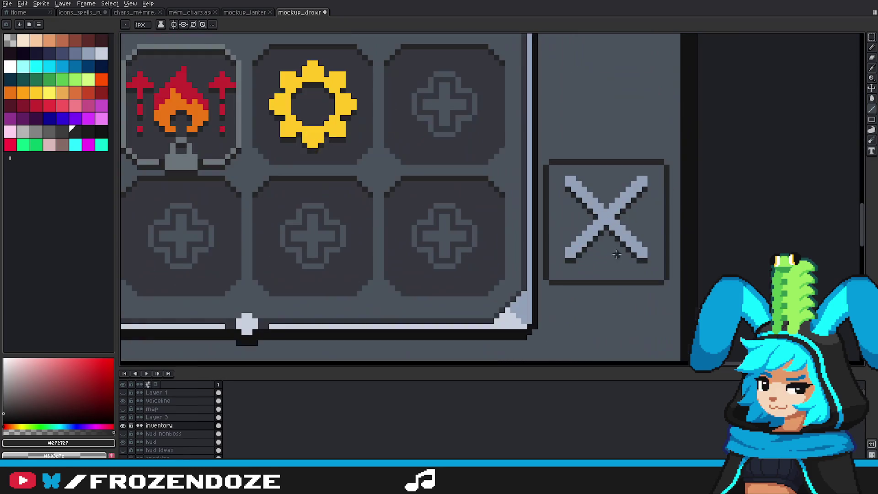
pyautogui.keyDown('alt'); pyautogui.click(633, 256); pyautogui.keyUp('alt')
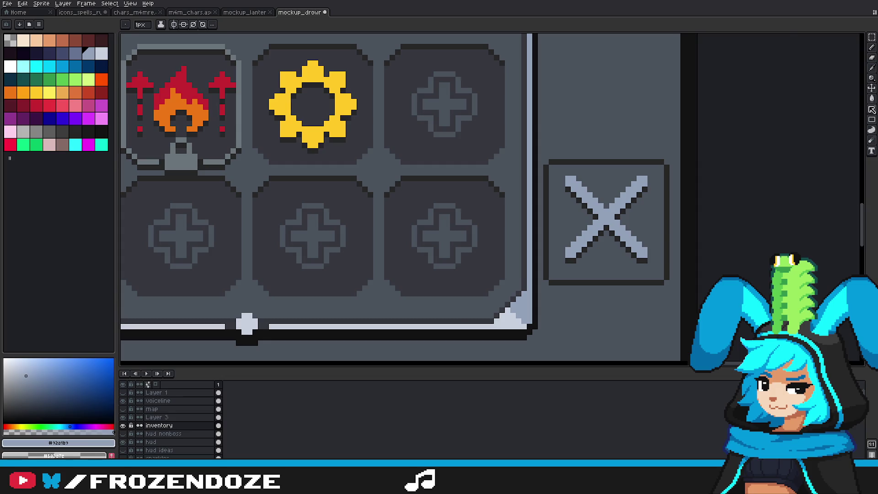
pyautogui.scroll(3, 623, 223)
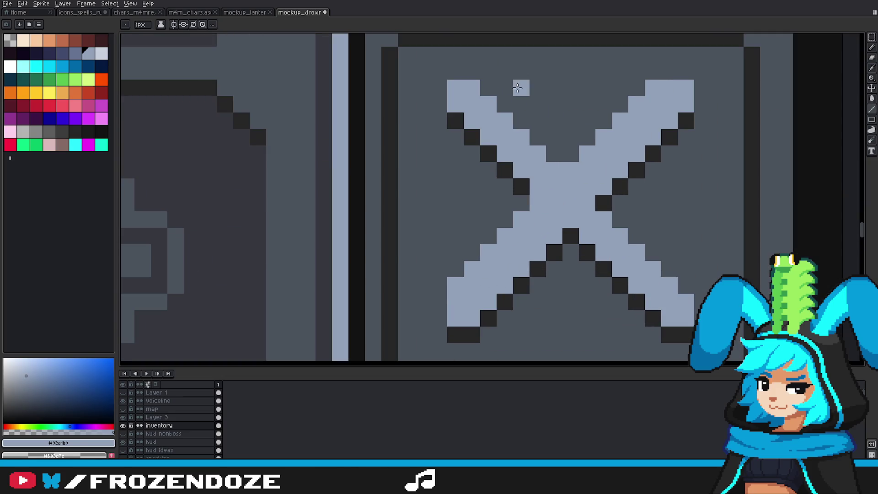
pyautogui.scroll(-4, 601, 243)
pyautogui.scroll(-3, 600, 242)
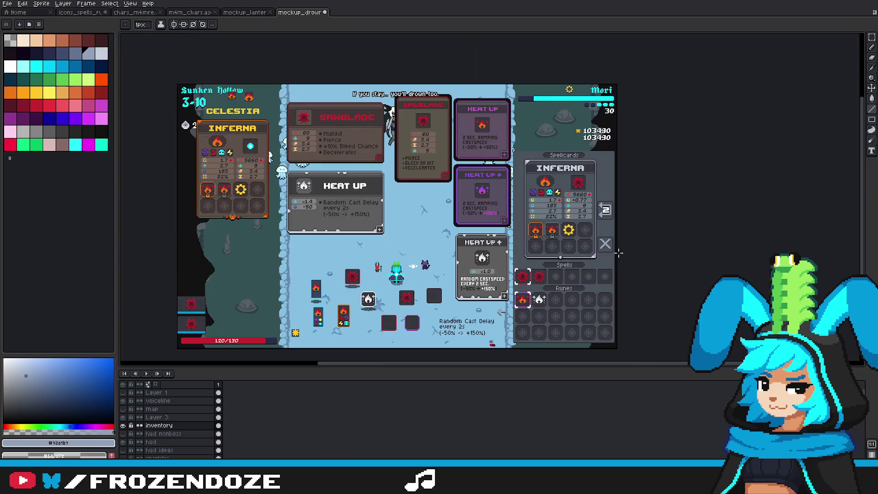
# Step: Cover the dark pixels inside both X diagonals with blue-grey
pyautogui.scroll(5, 600, 242)
pyautogui.moveTo(567, 207); pyautogui.dragTo(679, 100)
pyautogui.moveTo(656, 239)
pyautogui.mouseDown()
pyautogui.moveTo(543, 108)
pyautogui.moveTo(522, 106)
pyautogui.mouseUp()
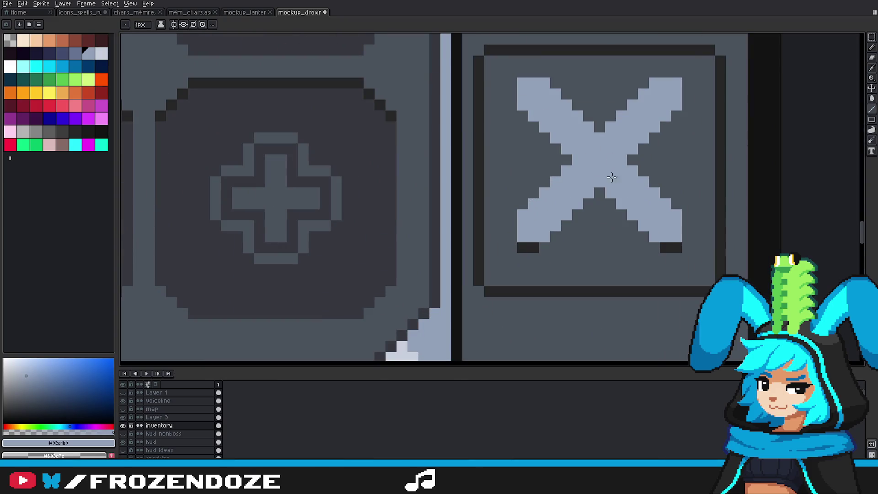
# Step: Shade dark outlines along the X's lower diagonals and upper arms
pyautogui.keyDown('alt'); pyautogui.click(670, 247); pyautogui.keyUp('alt')
pyautogui.moveTo(654, 247); pyautogui.dragTo(605, 197)
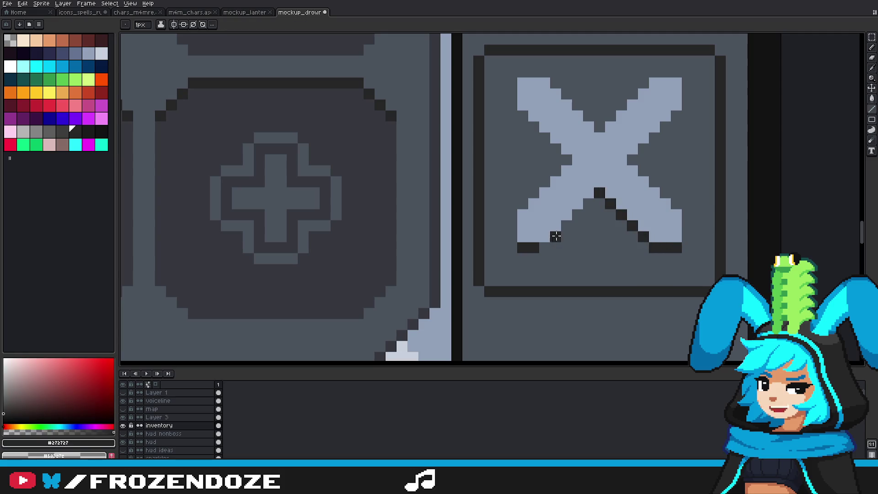
pyautogui.moveTo(543, 247); pyautogui.dragTo(598, 192)
pyautogui.moveTo(632, 159); pyautogui.dragTo(667, 116)
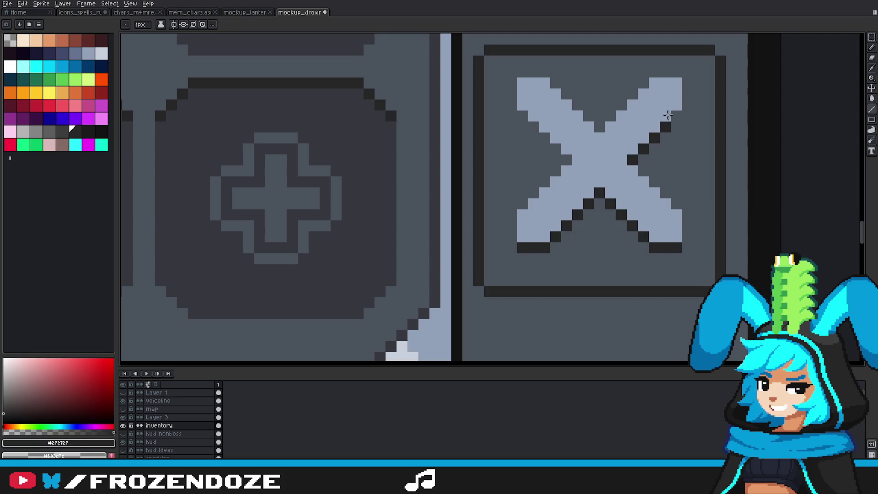
pyautogui.moveTo(564, 154); pyautogui.dragTo(521, 117)
# Step: Select the close box's top border and move it upward
pyautogui.scroll(-6, 594, 173)
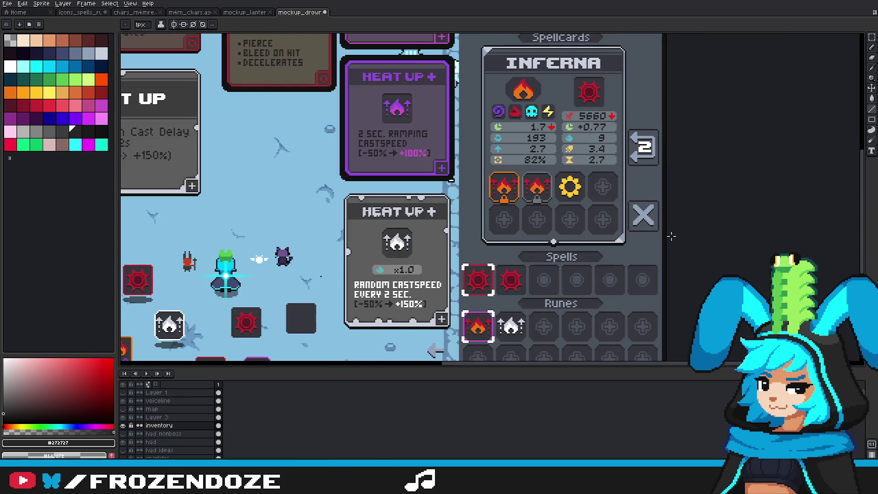
pyautogui.scroll(-2, 655, 242)
pyautogui.scroll(5, 659, 246)
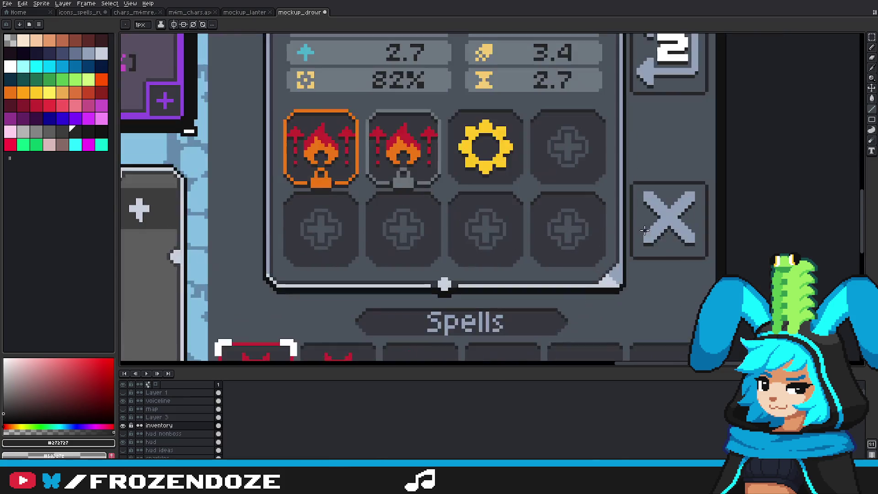
pyautogui.click(871, 36)
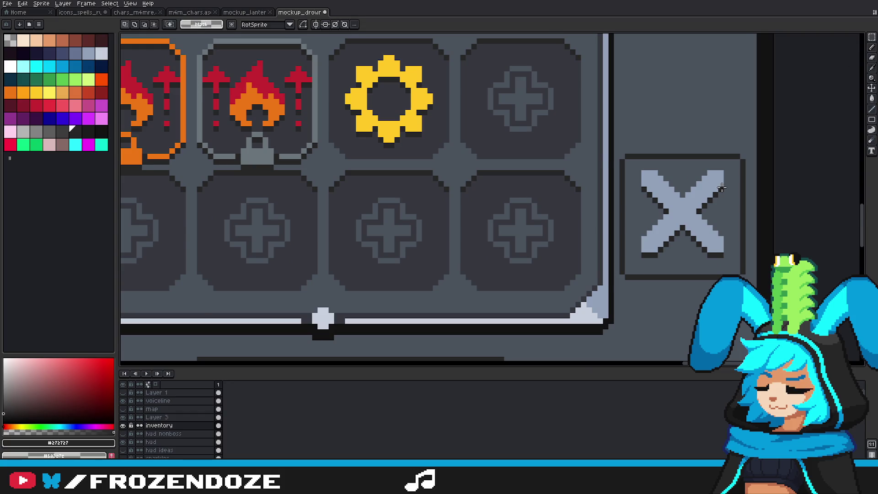
pyautogui.scroll(2, 726, 190)
pyautogui.moveTo(722, 174); pyautogui.dragTo(757, 198)
pyautogui.moveTo(591, 156); pyautogui.dragTo(565, 112)
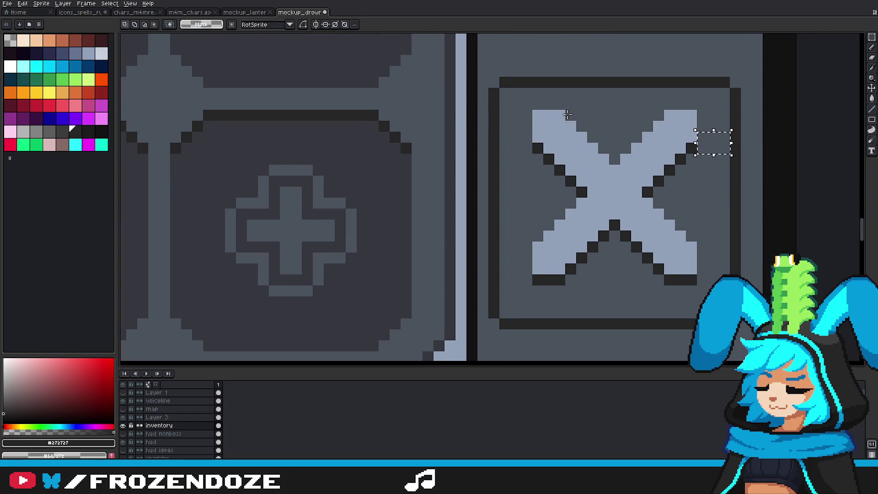
pyautogui.moveTo(487, 55)
pyautogui.mouseDown()
pyautogui.moveTo(759, 95)
pyautogui.moveTo(754, 110)
pyautogui.mouseUp()
pyautogui.moveTo(652, 103); pyautogui.dragTo(652, 93)
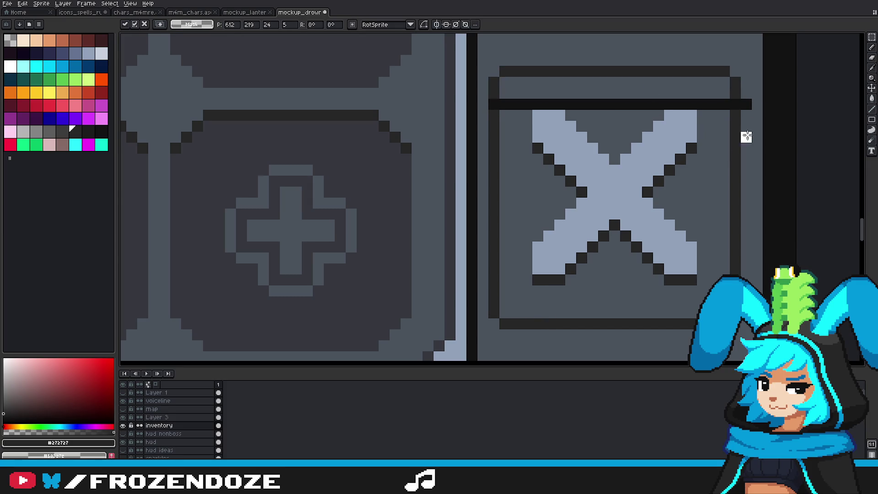
pyautogui.moveTo(754, 86)
pyautogui.mouseDown()
pyautogui.moveTo(490, 91)
pyautogui.moveTo(486, 111)
pyautogui.mouseUp()
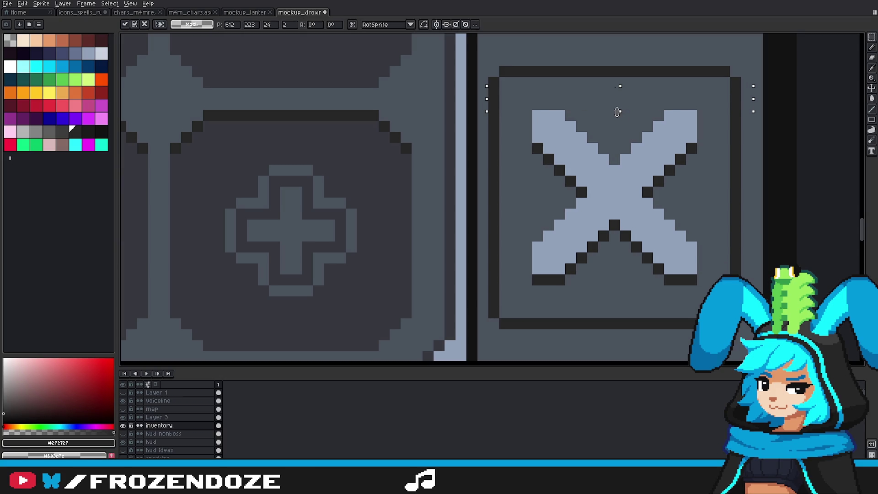
pyautogui.press('Return')
# Step: Move the dark bar down onto the X box and select the box's top edge for grey filling
pyautogui.scroll(-6, 621, 117)
pyautogui.scroll(6, 661, 234)
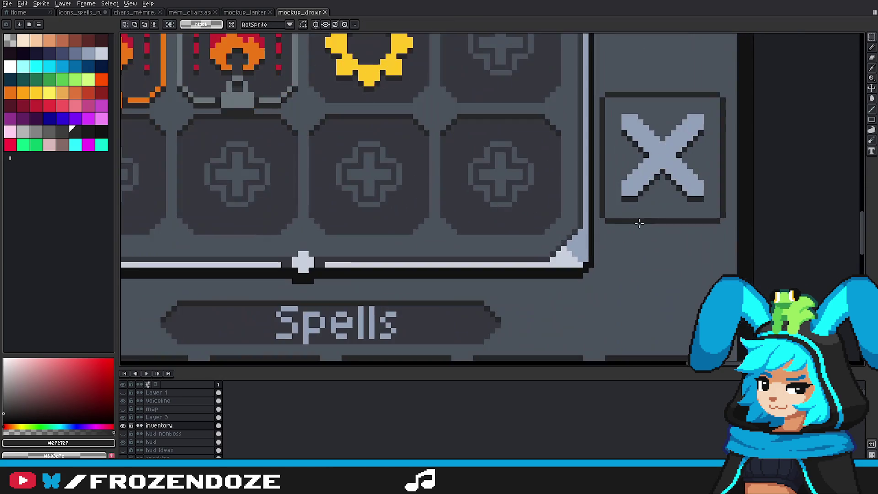
pyautogui.moveTo(594, 236)
pyautogui.mouseDown()
pyautogui.moveTo(734, 212)
pyautogui.moveTo(713, 233)
pyautogui.mouseUp()
pyautogui.press('Return')
pyautogui.keyDown('alt'); pyautogui.click(664, 235); pyautogui.keyUp('alt')
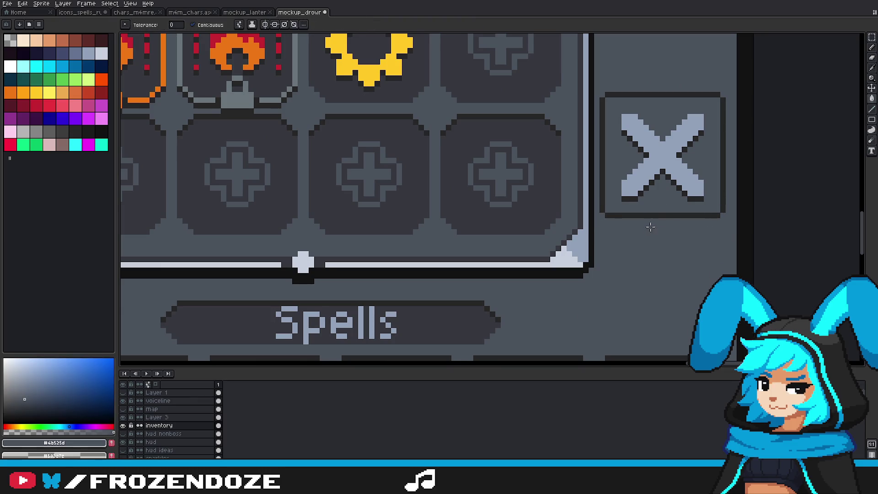
pyautogui.scroll(2, 664, 234)
pyautogui.click(871, 37)
pyautogui.moveTo(568, 147)
pyautogui.mouseDown()
pyautogui.moveTo(701, 166)
pyautogui.moveTo(706, 176)
pyautogui.mouseUp()
pyautogui.press('w')
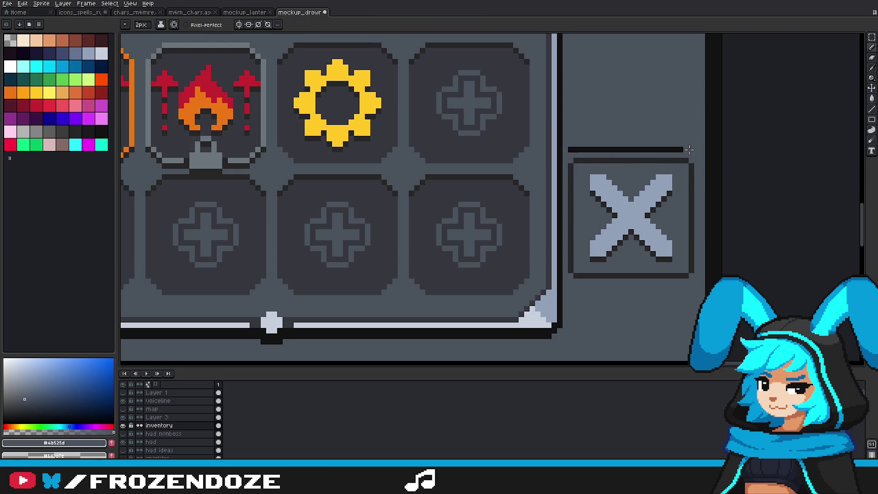
pyautogui.scroll(-5, 681, 183)
pyautogui.scroll(6, 682, 187)
# Step: Deselect the X box's top edge and undo the last change
pyautogui.press('v')
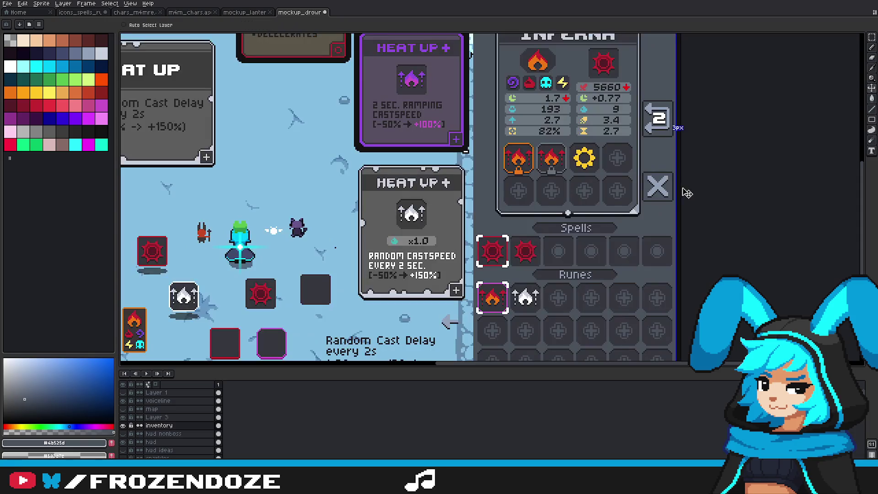
pyautogui.hotkey('ctrl', 'd')
pyautogui.hotkey('ctrl', 'z')
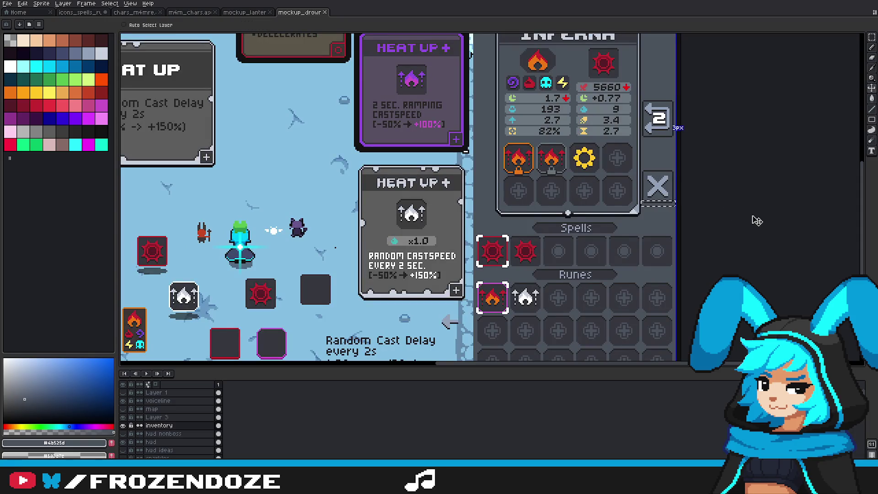
# Step: Marquee-select the whole Inferna spellcard, then clear that selection
pyautogui.click(871, 37)
pyautogui.scroll(-1, 699, 188)
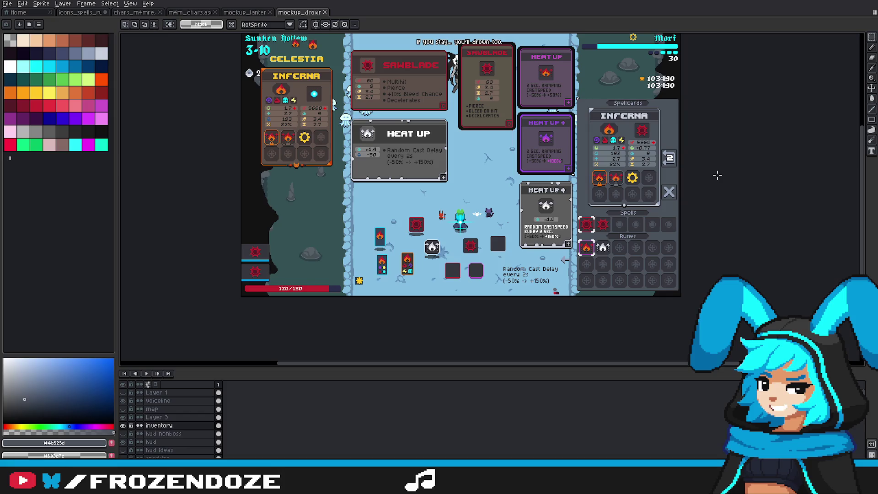
pyautogui.moveTo(681, 192); pyautogui.dragTo(675, 235)
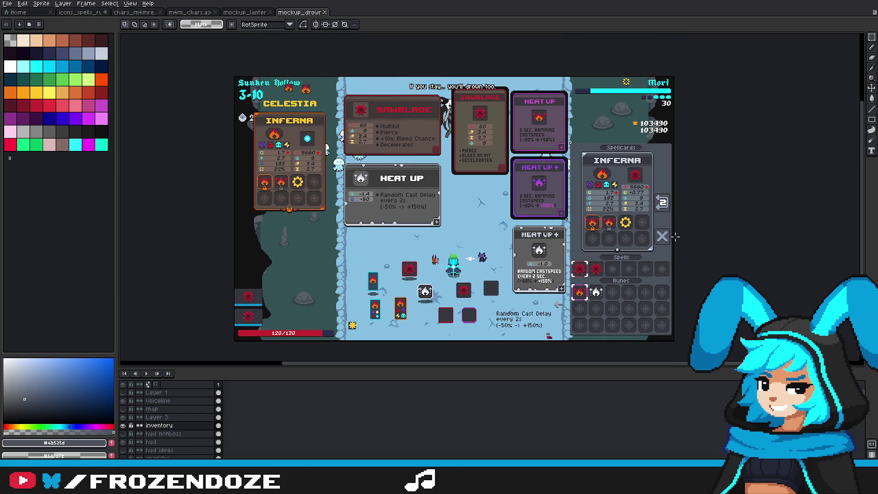
pyautogui.scroll(3, 674, 247)
pyautogui.scroll(-2, 665, 245)
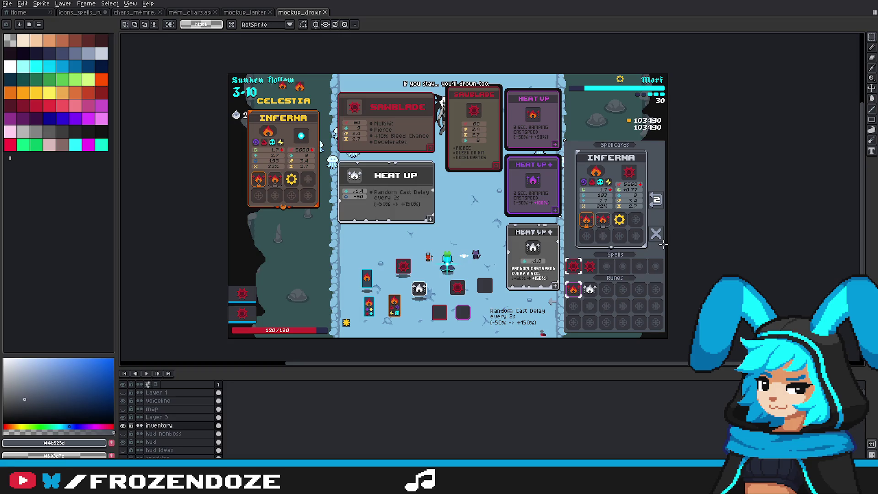
pyautogui.scroll(10, 652, 252)
pyautogui.scroll(-8, 599, 274)
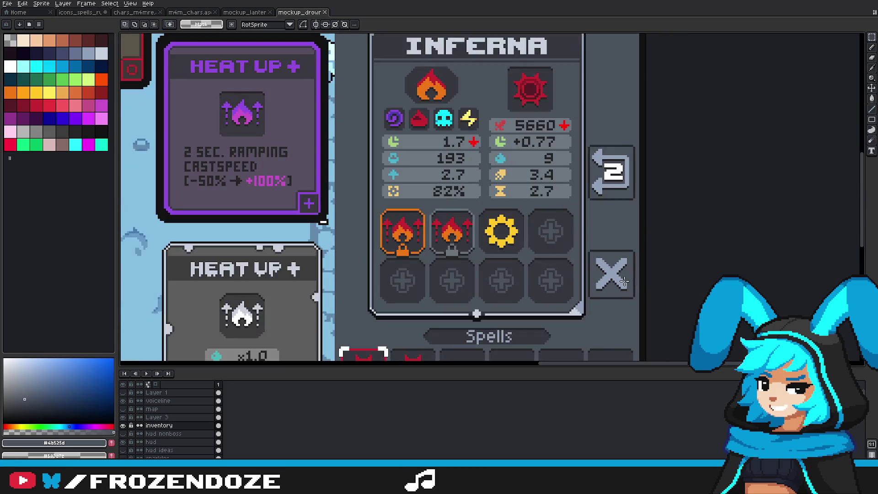
pyautogui.moveTo(592, 302); pyautogui.dragTo(446, 102)
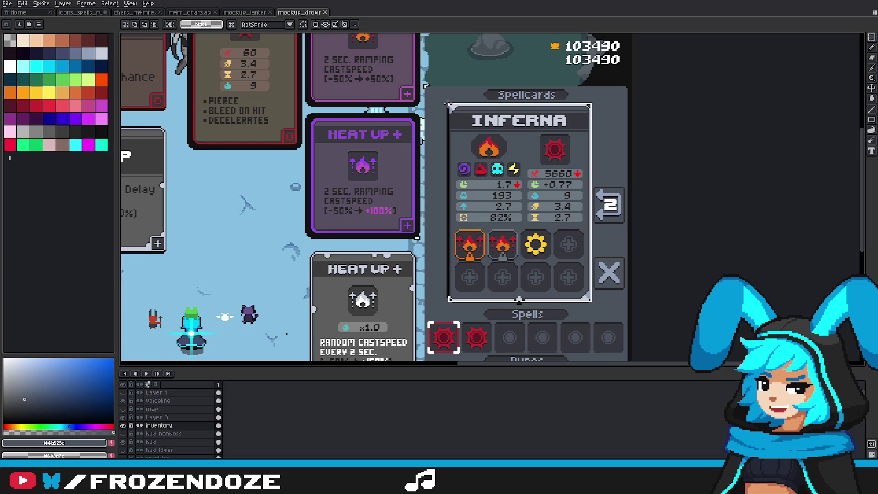
pyautogui.click(590, 270)
# Step: Select just the X box and open it as new sprite Sprite-0008 with Ctrl+Alt+N
pyautogui.scroll(2, 604, 275)
pyautogui.scroll(-4, 608, 256)
pyautogui.scroll(6, 612, 184)
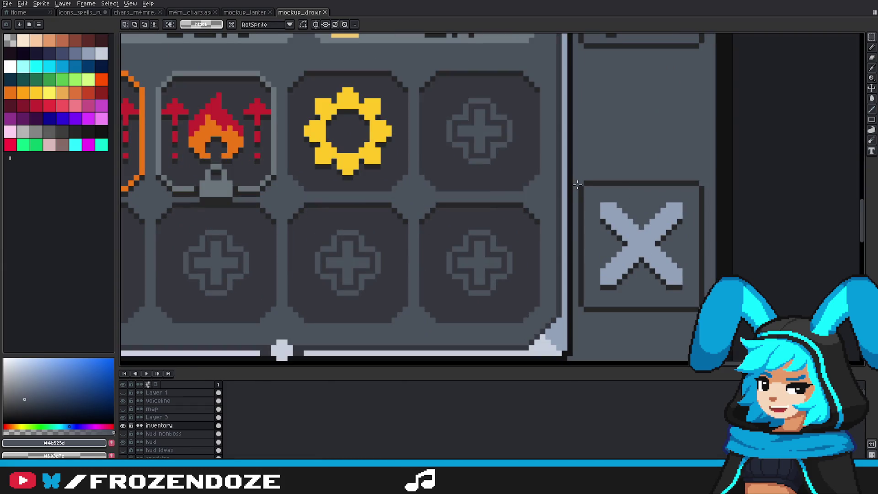
pyautogui.moveTo(578, 184); pyautogui.dragTo(704, 311)
pyautogui.scroll(-5, 613, 316)
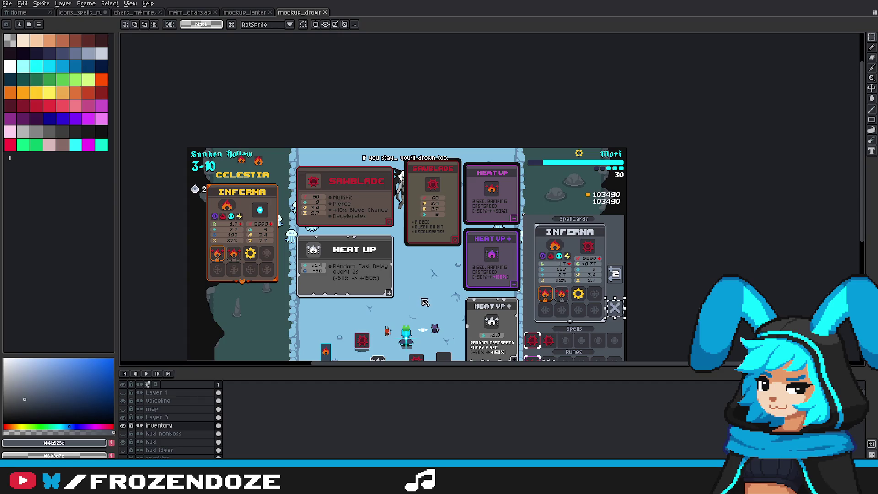
pyautogui.hotkey('ctrl', 'alt', 'n')
pyautogui.scroll(6, 503, 201)
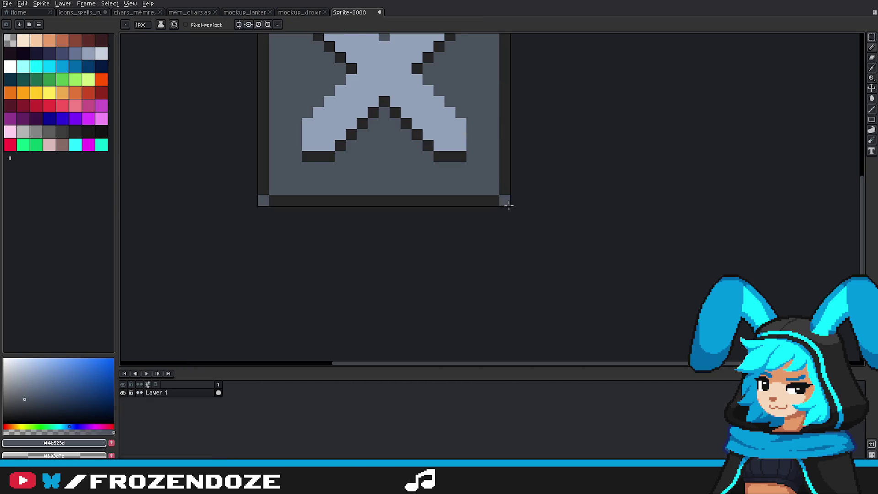
# Step: Bring the whole X box into view and switch to the rectangular marquee tool
pyautogui.moveTo(405, 113); pyautogui.dragTo(455, 227)
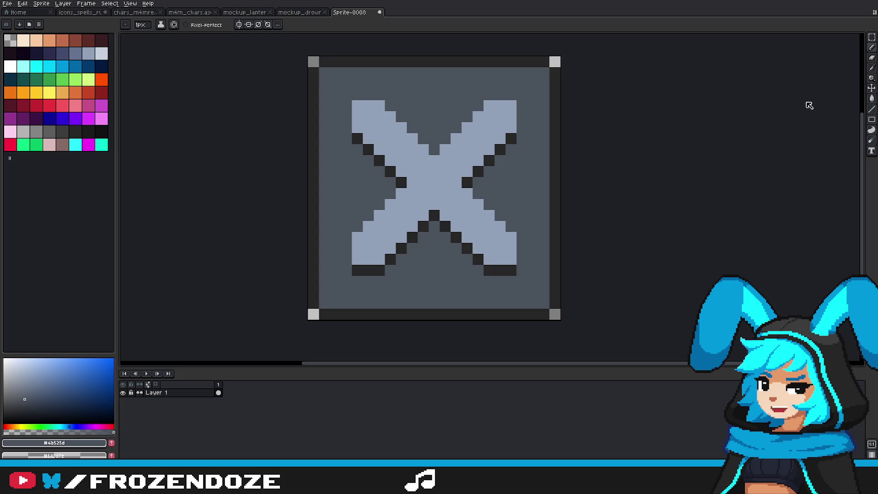
pyautogui.click(872, 37)
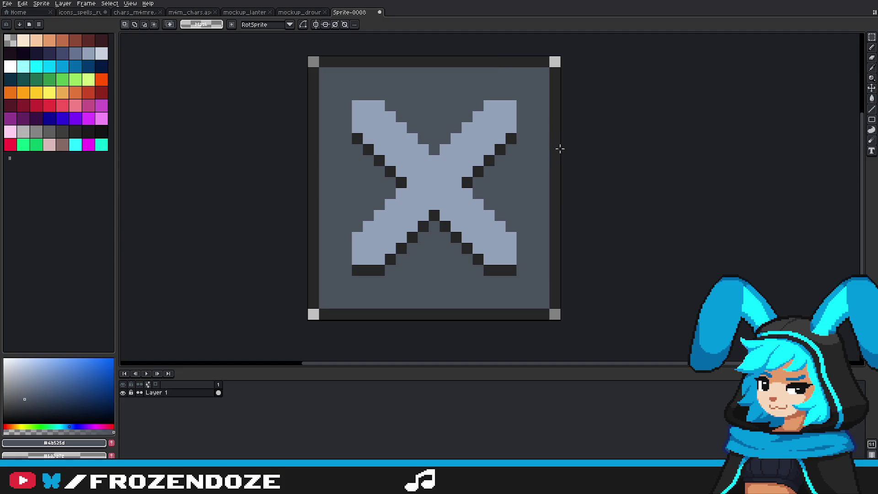
pyautogui.scroll(-3, 580, 253)
pyautogui.scroll(3, 555, 265)
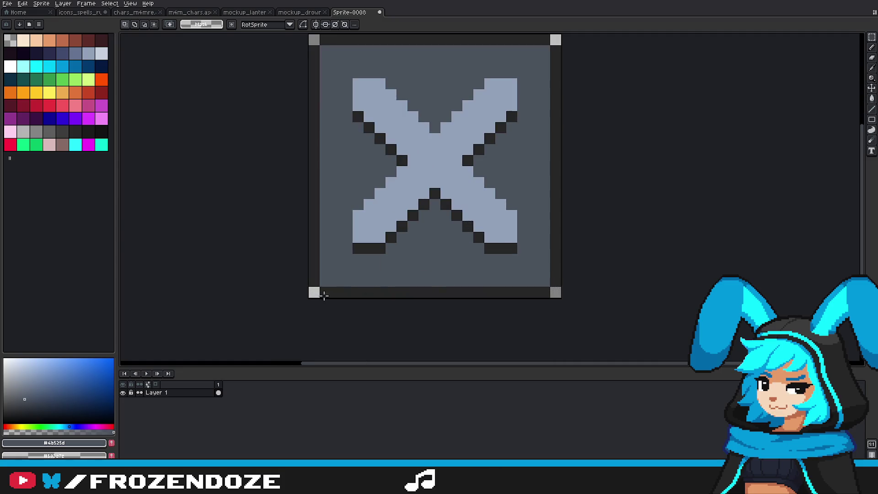
pyautogui.scroll(-1, 338, 264)
pyautogui.scroll(-3, 561, 274)
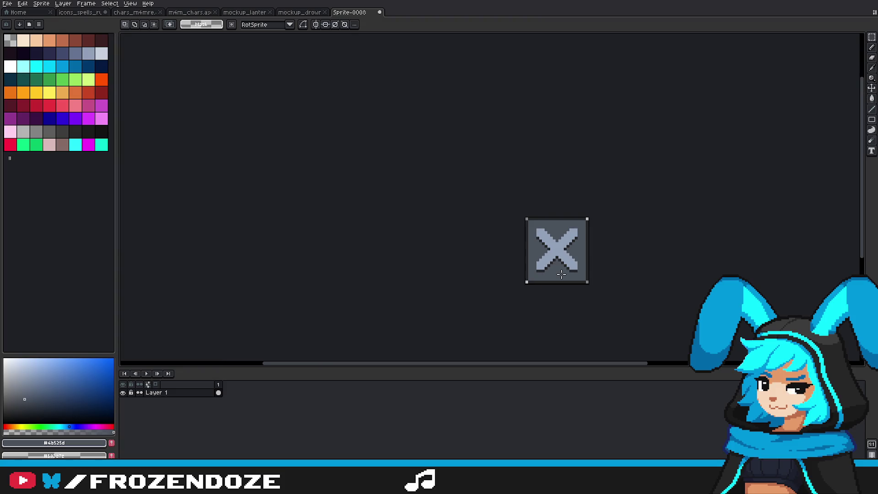
# Step: Return to the Inferna spellcard mockup and take the pencil with dark grey #272727
pyautogui.click(78, 12)
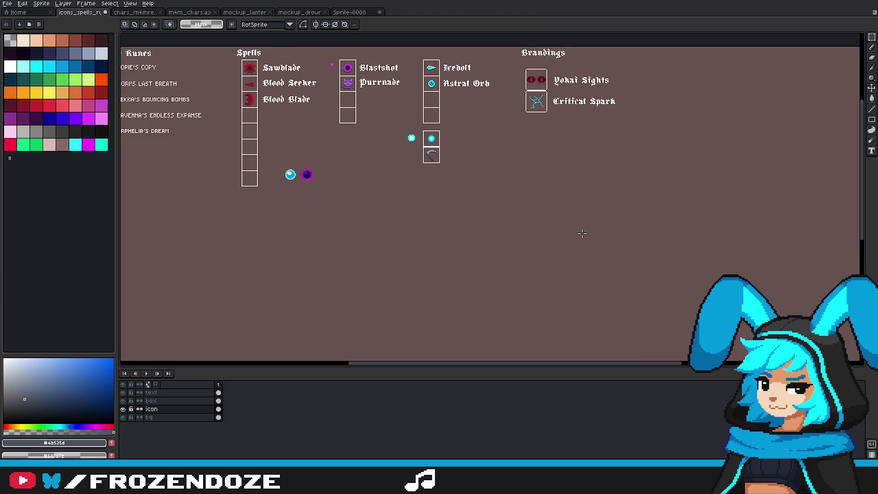
pyautogui.click(189, 13)
pyautogui.click(245, 12)
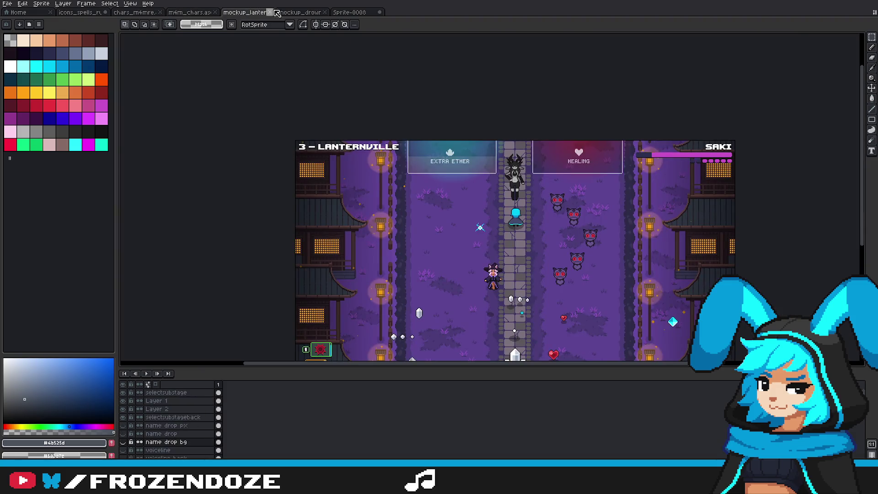
pyautogui.click(300, 13)
pyautogui.scroll(8, 615, 314)
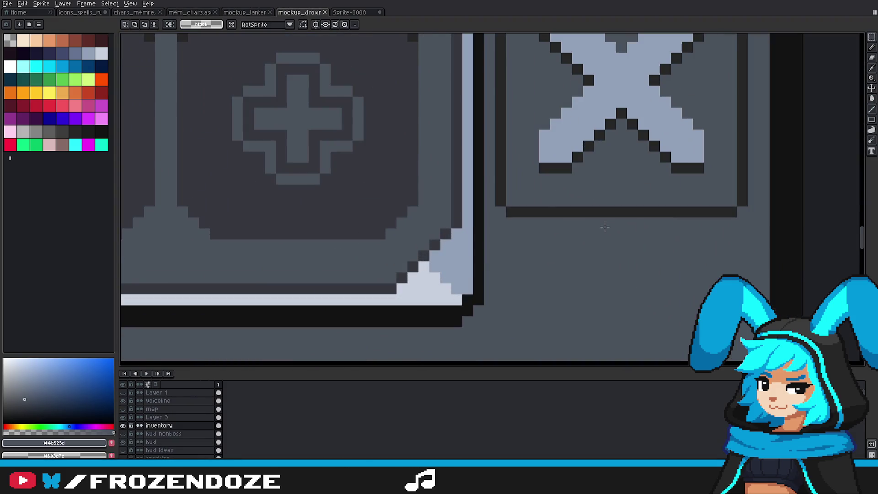
pyautogui.press('b')
pyautogui.keyDown('alt'); pyautogui.click(547, 211); pyautogui.keyUp('alt')
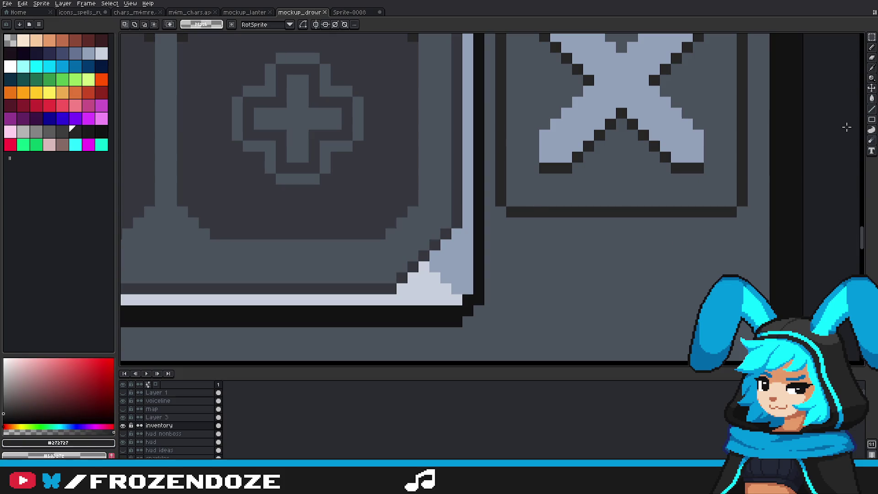
# Step: Paint a 1px #272727 shadow row beneath the X box's bottom border
pyautogui.moveTo(506, 224); pyautogui.dragTo(715, 223)
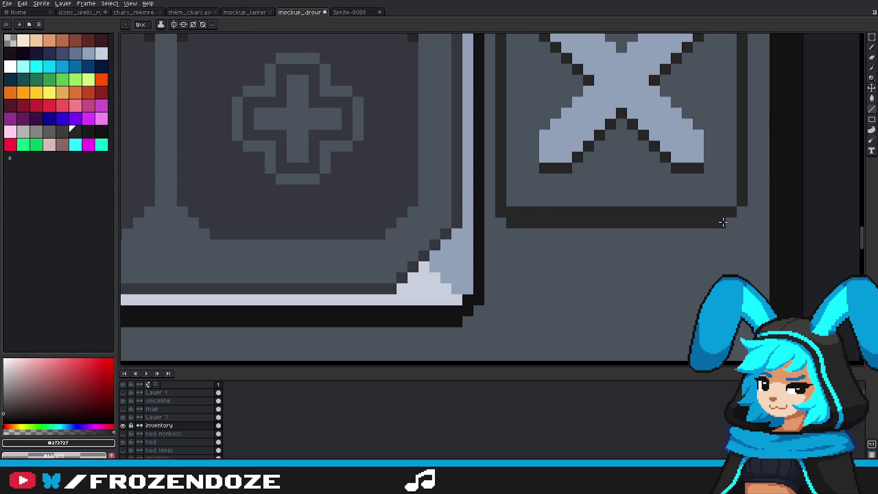
pyautogui.scroll(-3, 688, 241)
pyautogui.scroll(-2, 705, 256)
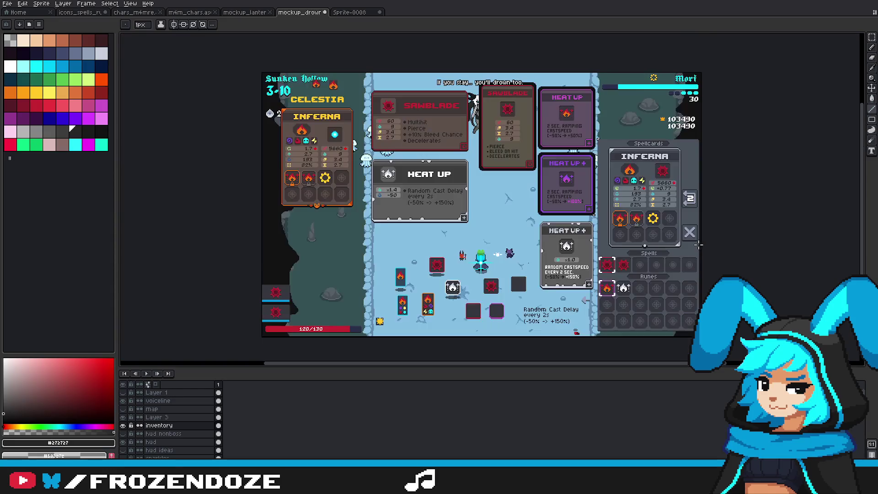
pyautogui.scroll(3, 726, 243)
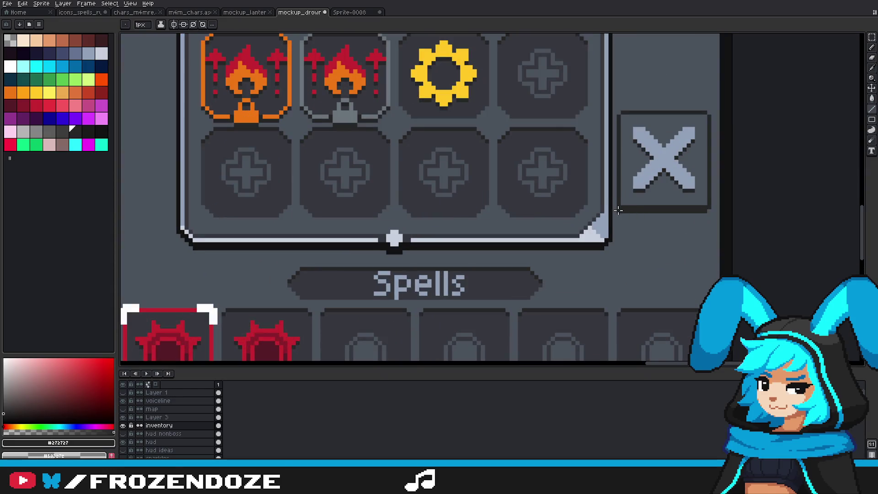
pyautogui.scroll(-3, 707, 211)
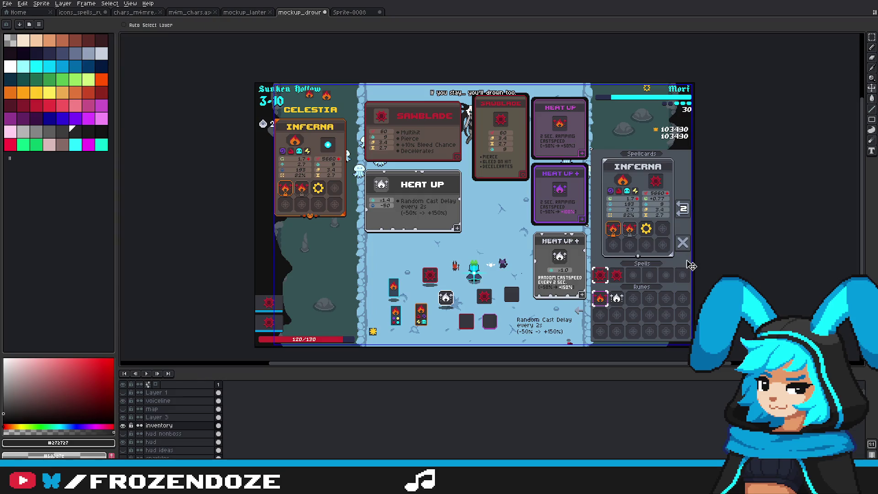
pyautogui.scroll(2, 688, 249)
pyautogui.scroll(1, 688, 249)
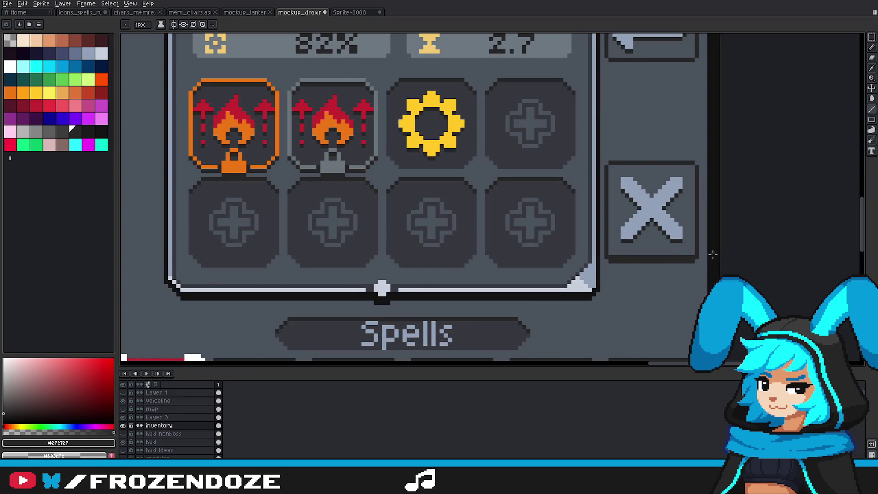
pyautogui.scroll(-2, 705, 265)
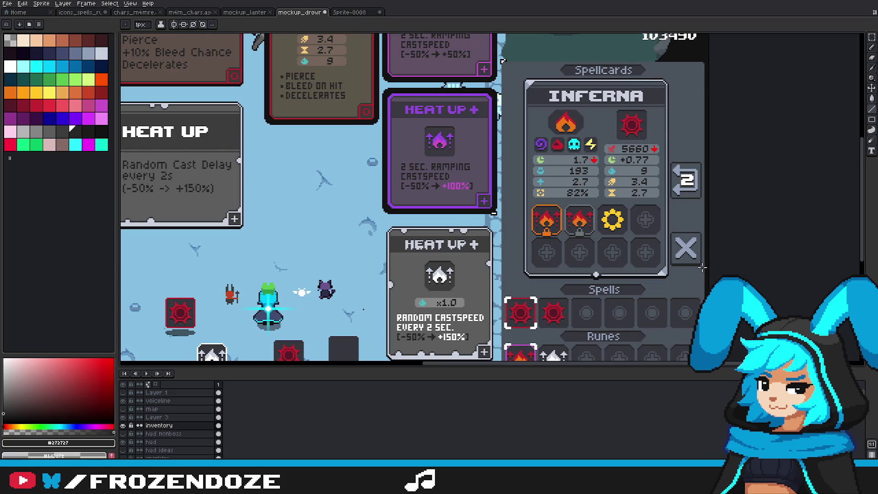
pyautogui.scroll(-1, 702, 267)
pyautogui.scroll(2, 715, 273)
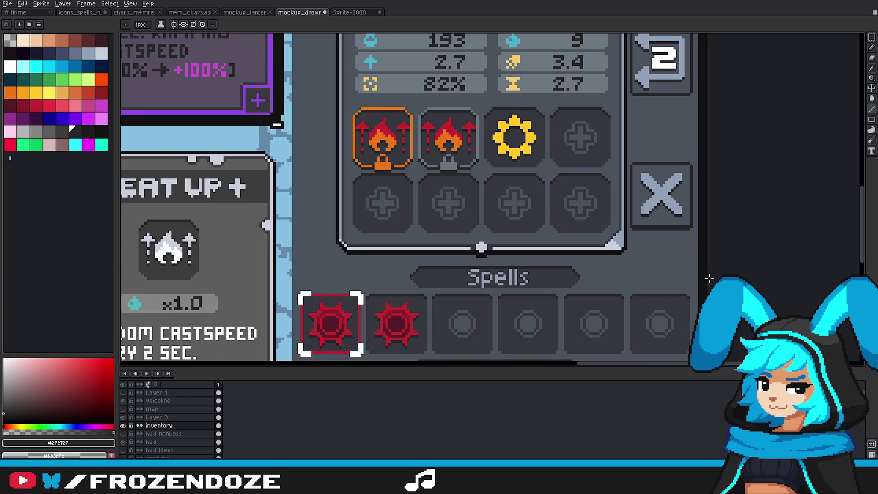
# Step: Switch to the paint bucket and sample the panel border grey
pyautogui.press('g')
pyautogui.keyDown('alt'); pyautogui.click(666, 317); pyautogui.keyUp('alt')
pyautogui.moveTo(663, 203); pyautogui.dragTo(639, 230)
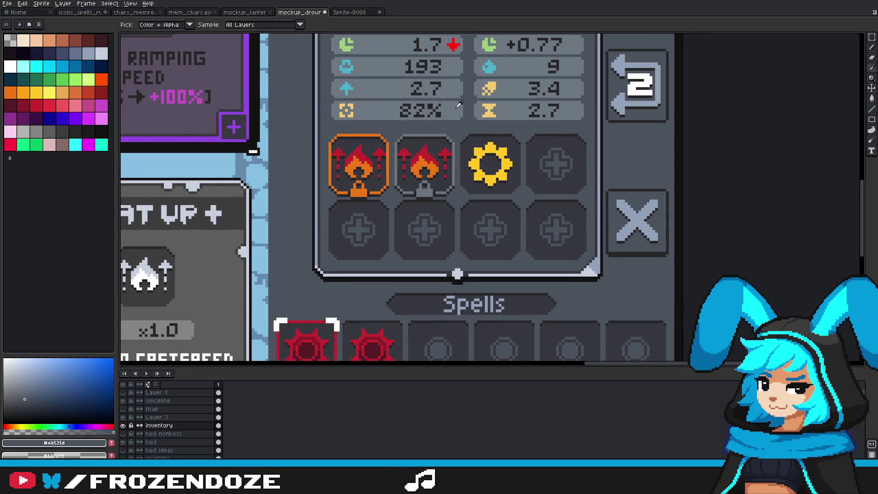
pyautogui.keyDown('alt'); pyautogui.click(609, 211); pyautogui.keyUp('alt')
pyautogui.scroll(-2, 658, 240)
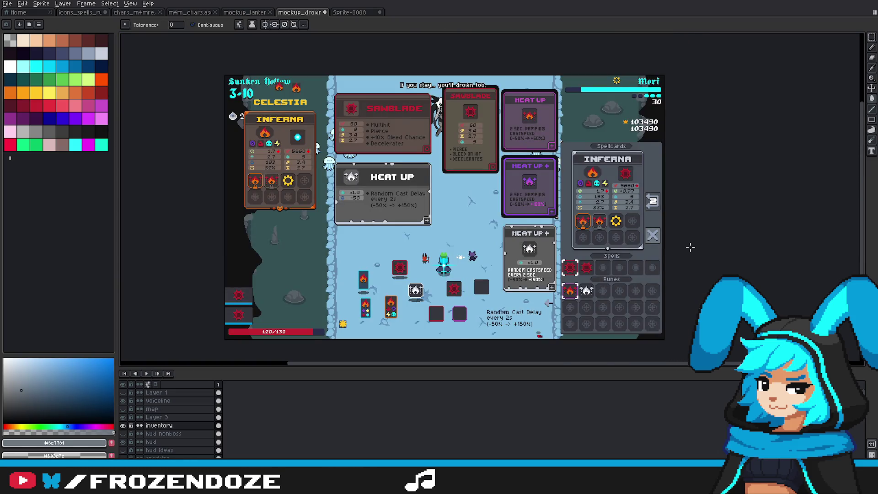
pyautogui.scroll(1, 667, 229)
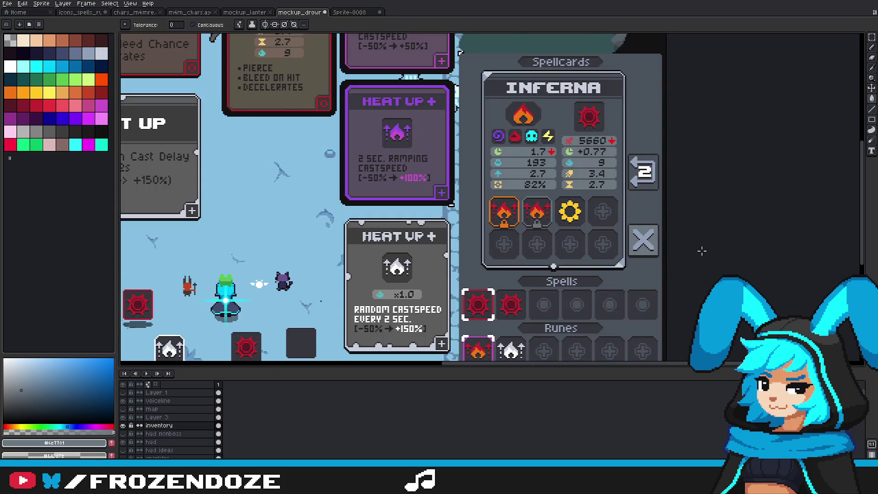
pyautogui.scroll(1, 700, 249)
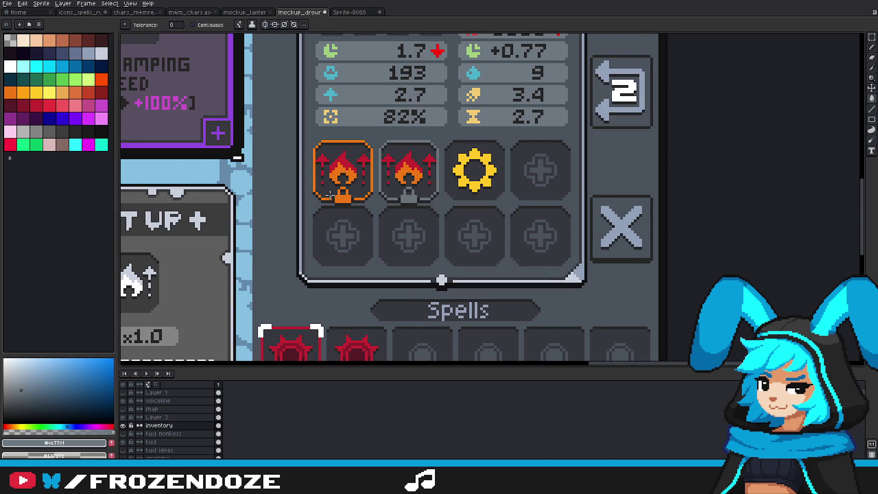
pyautogui.scroll(-1, 344, 216)
pyautogui.click(623, 189)
pyautogui.hotkey('ctrl', 'z')
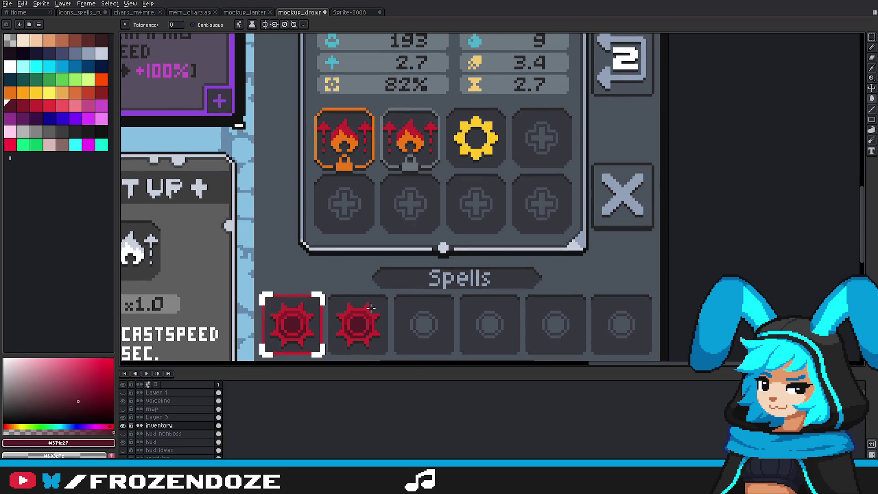
pyautogui.click(36, 106)
pyautogui.click(623, 189)
pyautogui.scroll(-2, 668, 241)
pyautogui.scroll(-1, 667, 241)
pyautogui.scroll(1, 667, 241)
pyautogui.scroll(4, 668, 241)
pyautogui.scroll(-3, 629, 235)
pyautogui.hotkey('ctrl', 'z')
pyautogui.scroll(3, 726, 183)
pyautogui.keyDown('alt'); pyautogui.click(726, 183); pyautogui.keyUp('alt')
pyautogui.click(752, 179)
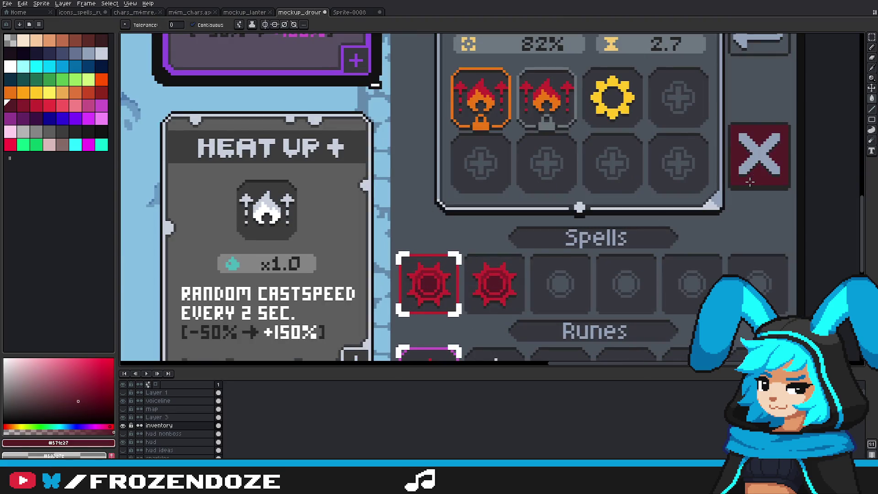
pyautogui.scroll(-4, 753, 196)
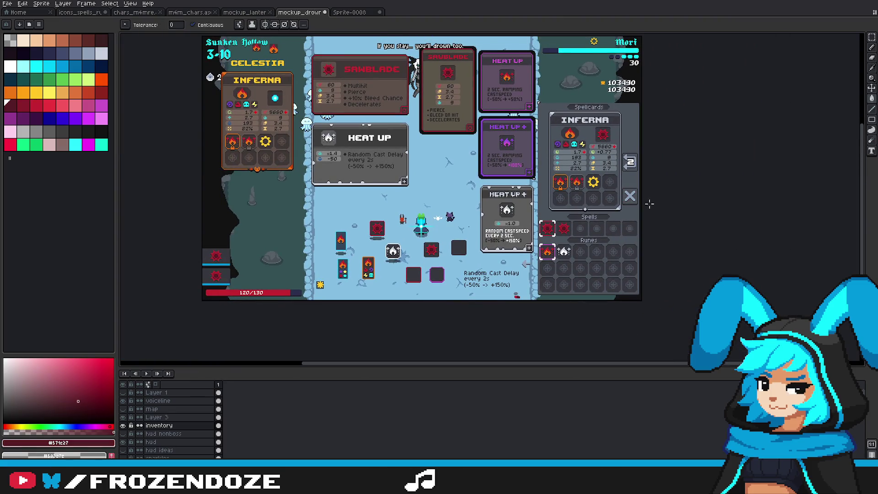
pyautogui.scroll(2, 645, 201)
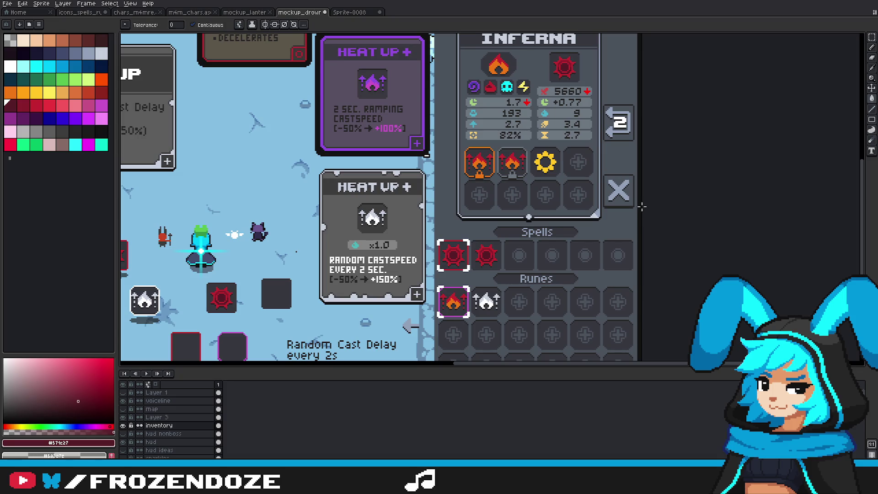
pyautogui.scroll(1, 641, 207)
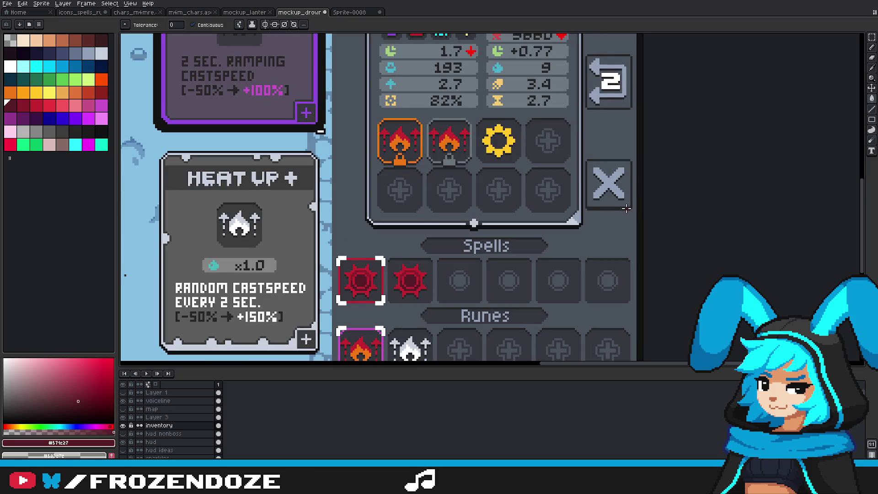
pyautogui.scroll(2, 624, 208)
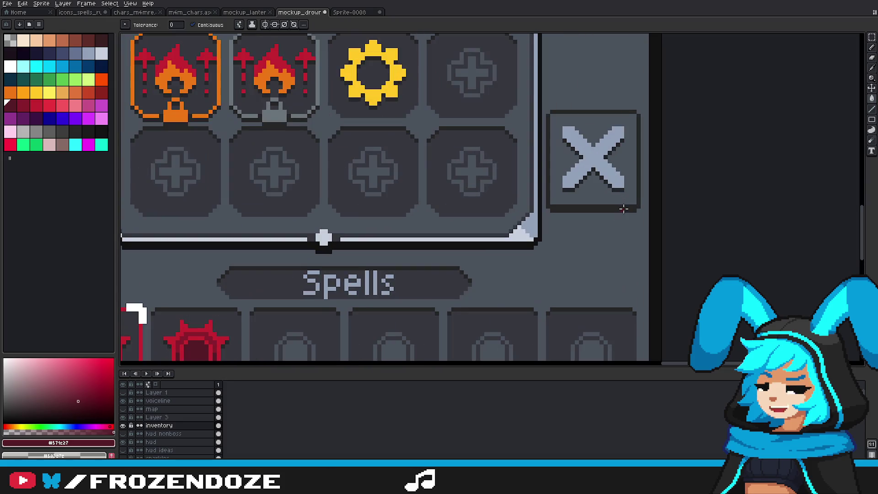
pyautogui.keyDown('alt'); pyautogui.click(549, 229); pyautogui.keyUp('alt')
pyautogui.keyDown('alt'); pyautogui.click(578, 321); pyautogui.keyUp('alt')
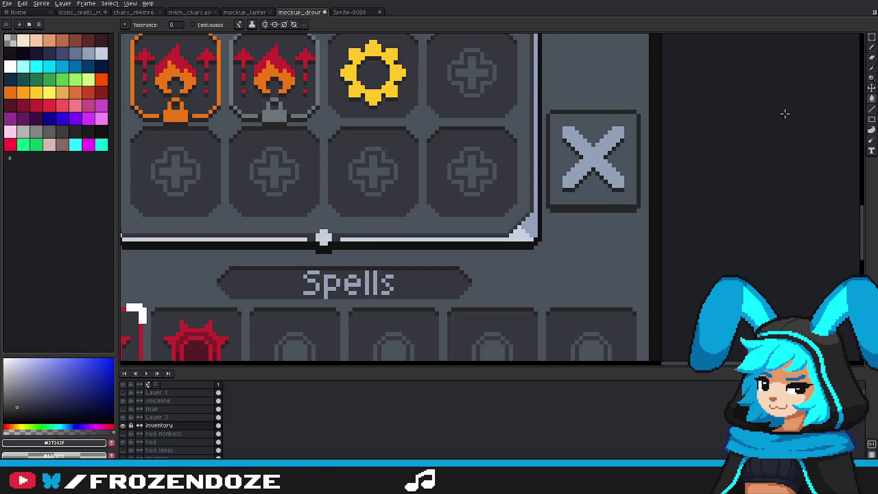
# Step: Repaint the X button's left edge and bottom row in grey
pyautogui.click(872, 110)
pyautogui.scroll(2, 569, 131)
pyautogui.moveTo(524, 104)
pyautogui.mouseDown()
pyautogui.moveTo(528, 284)
pyautogui.moveTo(702, 283)
pyautogui.moveTo(707, 102)
pyautogui.moveTo(539, 99)
pyautogui.mouseUp()
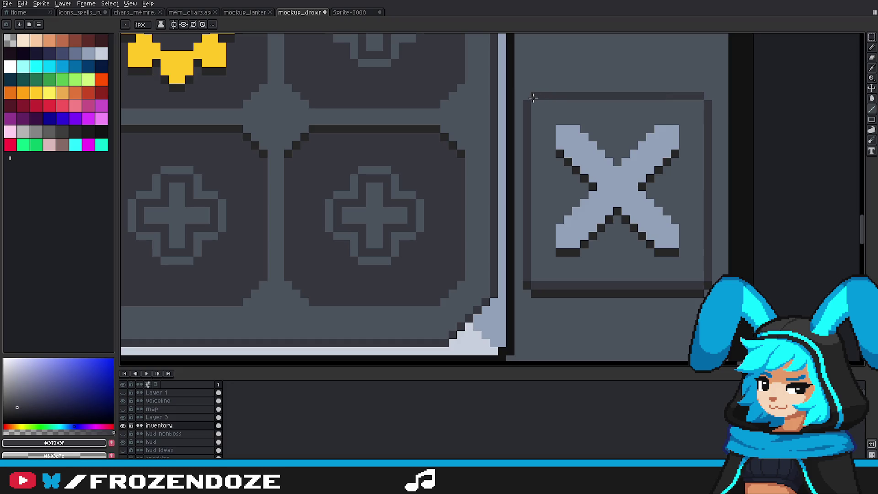
pyautogui.scroll(-4, 620, 253)
pyautogui.scroll(-2, 633, 268)
pyautogui.scroll(2, 633, 268)
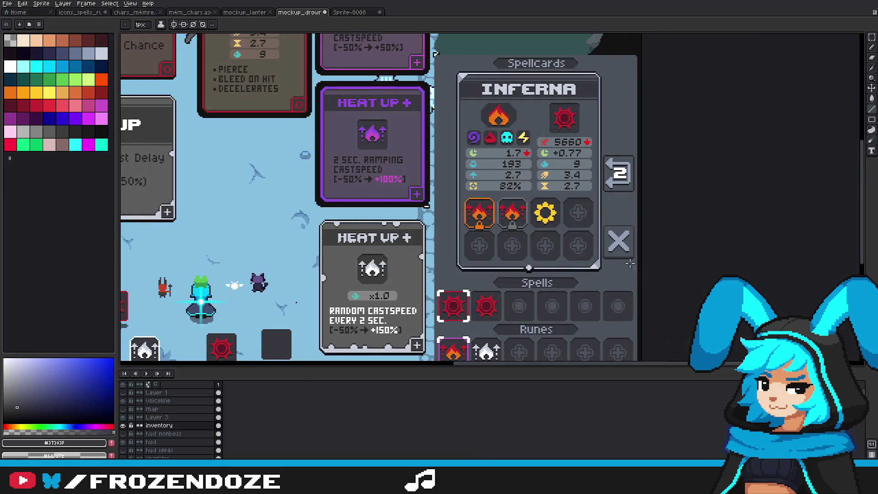
pyautogui.scroll(4, 632, 264)
# Step: Draw a dark #272727 shadow line along the X button's bottom
pyautogui.keyDown('alt'); pyautogui.click(476, 239); pyautogui.keyUp('alt')
pyautogui.moveTo(498, 242)
pyautogui.mouseDown()
pyautogui.moveTo(509, 251)
pyautogui.moveTo(702, 255)
pyautogui.moveTo(740, 238)
pyautogui.mouseUp()
pyautogui.scroll(-5, 713, 267)
pyautogui.scroll(2, 713, 272)
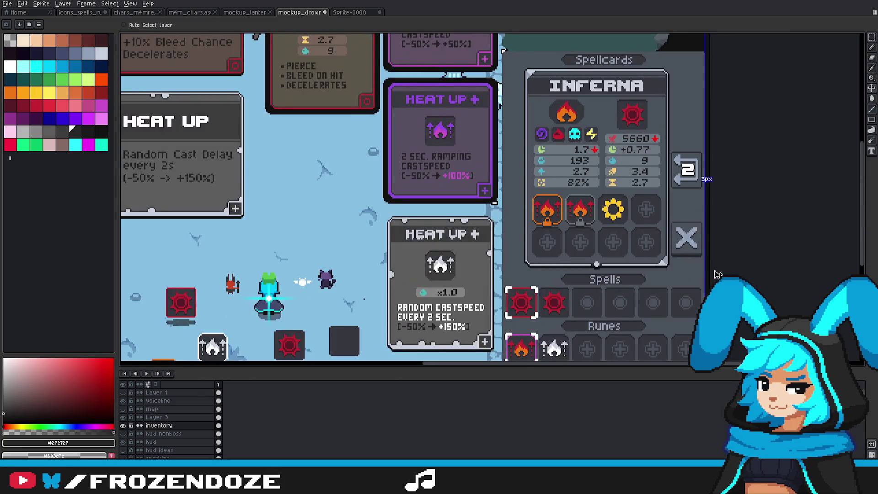
pyautogui.scroll(-2, 720, 259)
pyautogui.scroll(3, 706, 264)
pyautogui.scroll(2, 663, 294)
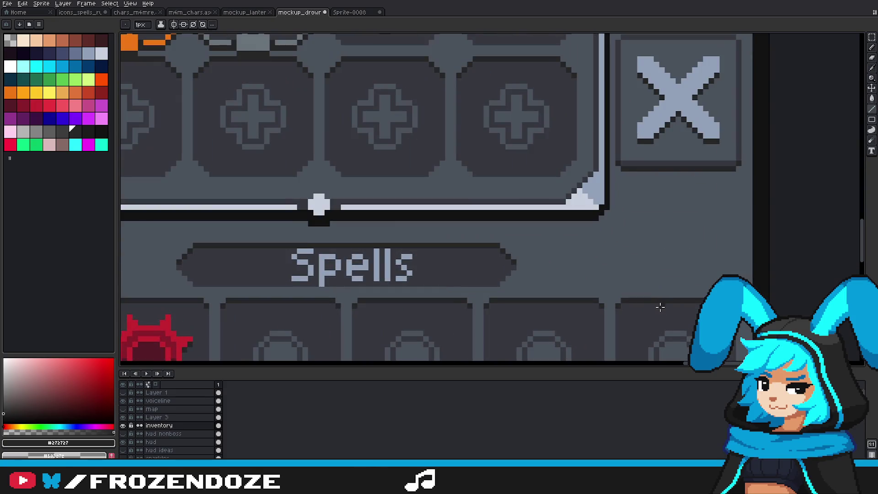
# Step: Sample the frame grey #37383F from the mockup and frame the X button and empty slots
pyautogui.press('alt')
pyautogui.click(636, 161)
pyautogui.click(636, 166)
pyautogui.click(642, 157)
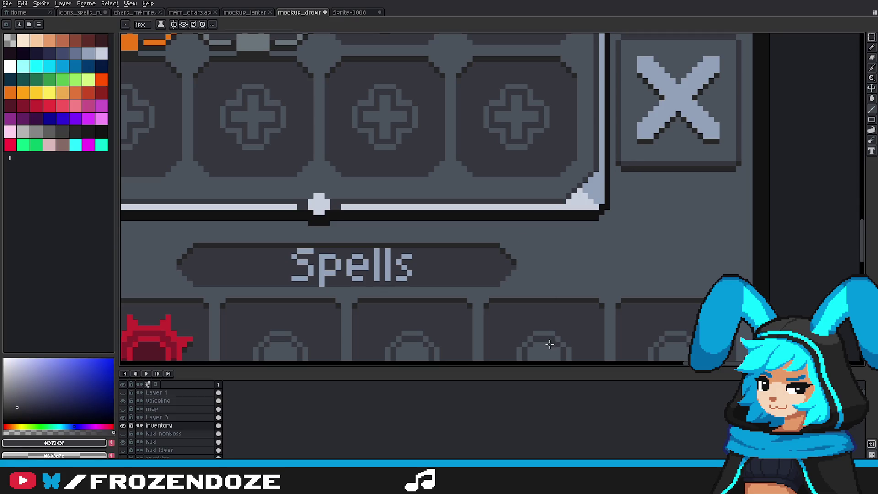
pyautogui.scroll(-3, 628, 226)
pyautogui.scroll(4, 641, 212)
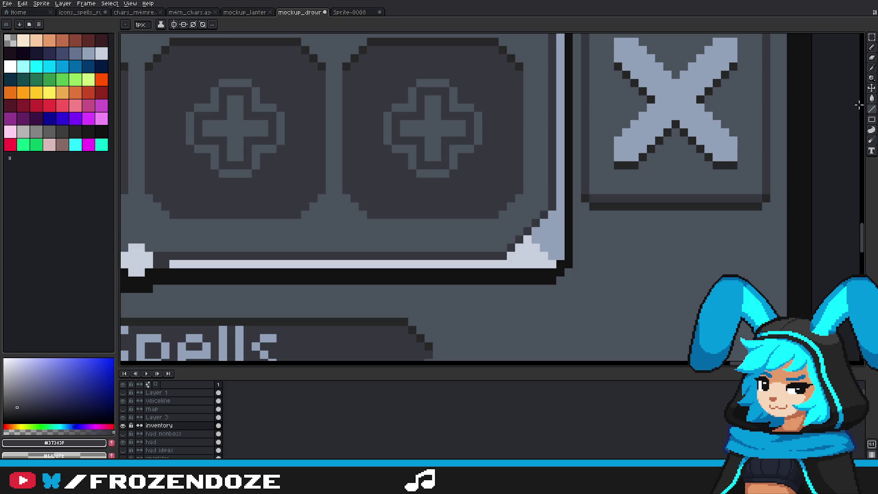
pyautogui.moveTo(666, 180); pyautogui.dragTo(494, 324)
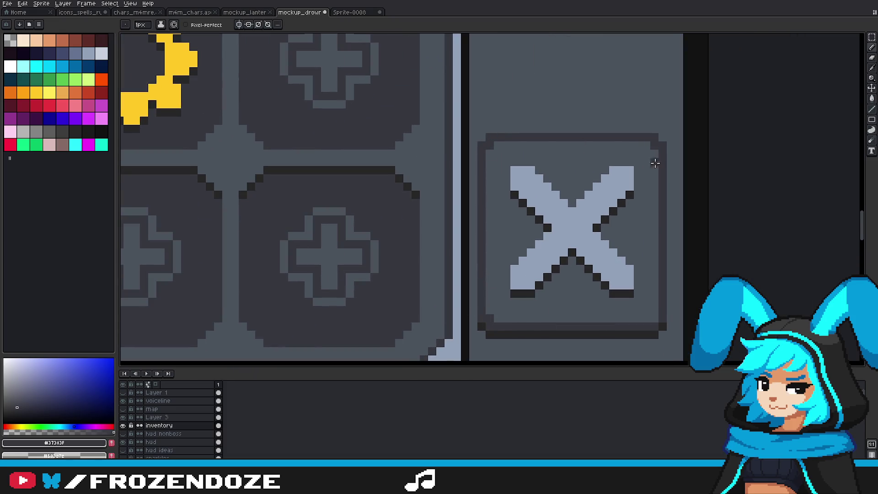
pyautogui.scroll(-4, 669, 265)
pyautogui.scroll(-3, 666, 264)
pyautogui.scroll(3, 666, 267)
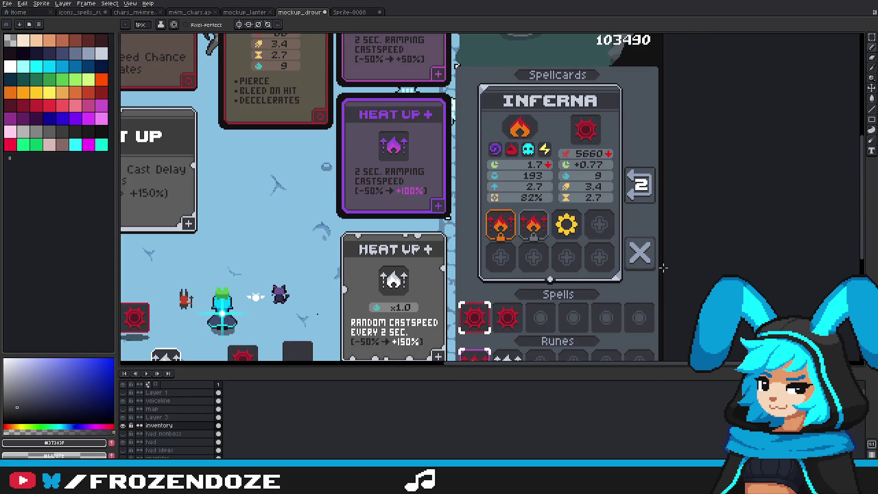
pyautogui.scroll(1, 663, 269)
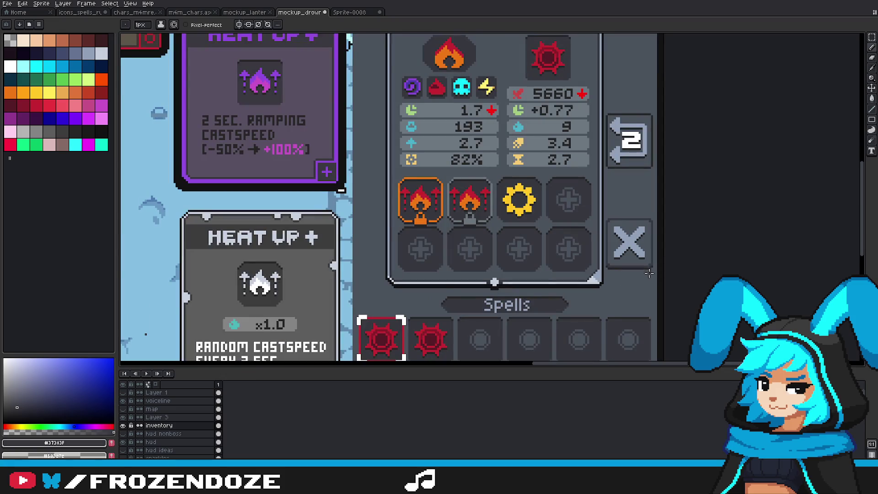
pyautogui.scroll(5, 648, 271)
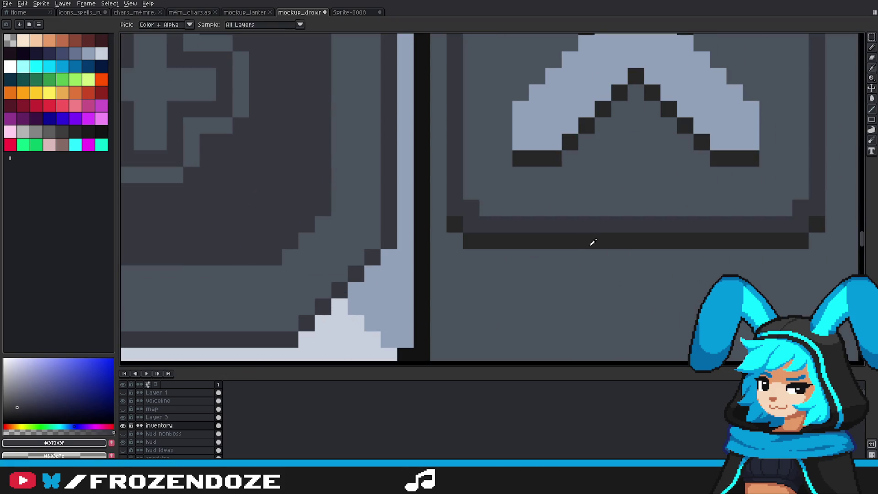
# Step: Draw a dark row under the X button's bottom bar, including its right-end pixel
pyautogui.click(850, 109)
pyautogui.hotkey('ctrl', 'z')
pyautogui.moveTo(454, 243); pyautogui.dragTo(803, 252)
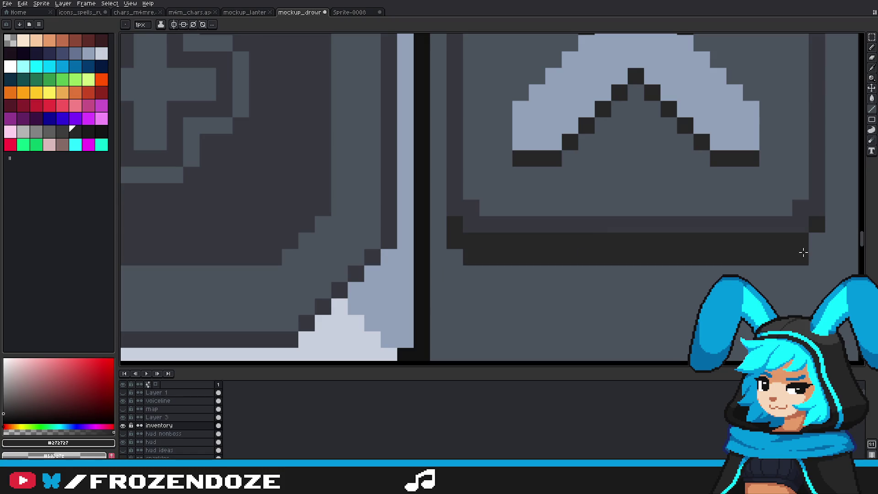
pyautogui.click(816, 240)
pyautogui.scroll(-5, 777, 262)
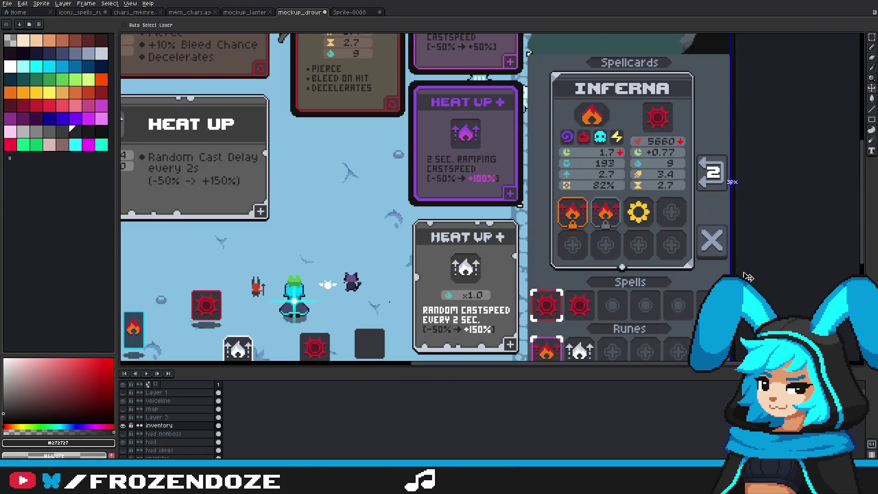
# Step: Paint a lighter #37383F stroke along the bottom row and corner
pyautogui.press('b')
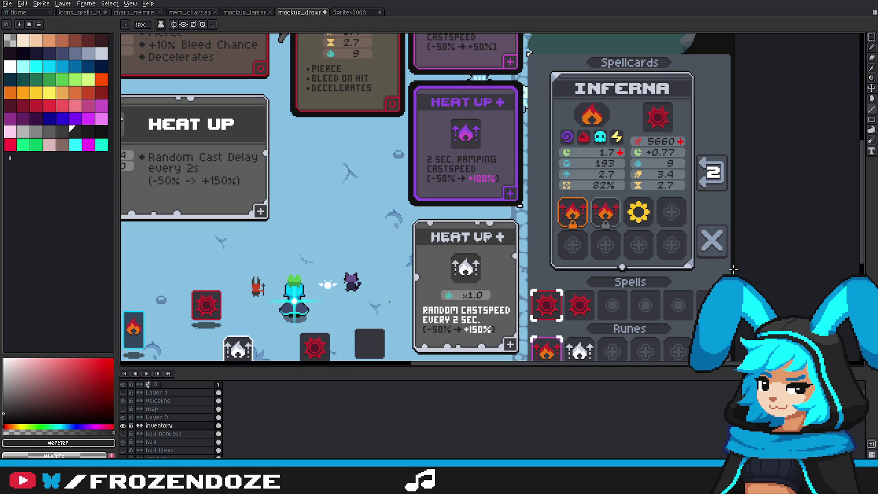
pyautogui.scroll(1, 733, 270)
pyautogui.scroll(5, 692, 245)
pyautogui.keyDown('alt'); pyautogui.click(721, 221); pyautogui.keyUp('alt')
pyautogui.moveTo(483, 252)
pyautogui.mouseDown()
pyautogui.moveTo(797, 256)
pyautogui.moveTo(836, 242)
pyautogui.mouseUp()
pyautogui.scroll(-5, 804, 244)
# Step: Marquee-select the whole finished X button and copy it
pyautogui.press('v')
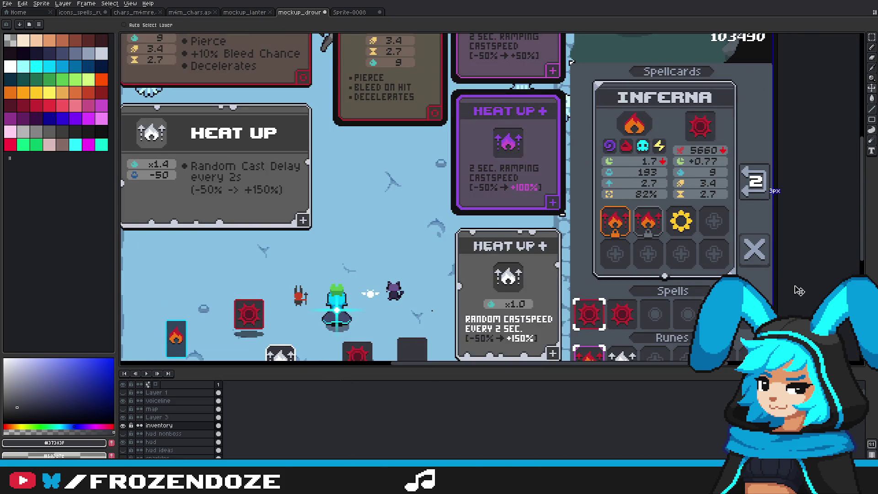
pyautogui.scroll(2, 771, 269)
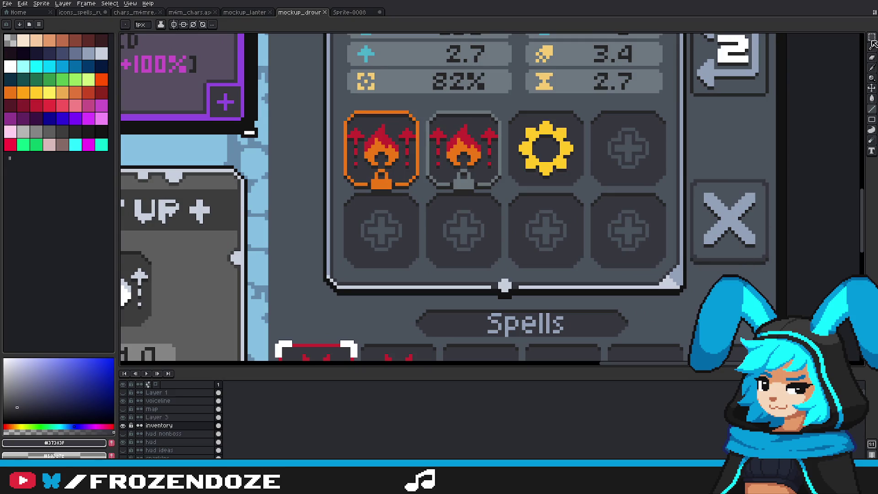
pyautogui.press('m')
pyautogui.scroll(1, 795, 231)
pyautogui.scroll(1, 765, 256)
pyautogui.moveTo(754, 312)
pyautogui.mouseDown()
pyautogui.moveTo(588, 59)
pyautogui.moveTo(498, 36)
pyautogui.mouseUp()
pyautogui.hotkey('ctrl', 'Tab')
# Step: Create a new sprite and paste the copied X button into it
pyautogui.hotkey('ctrl', 'a')
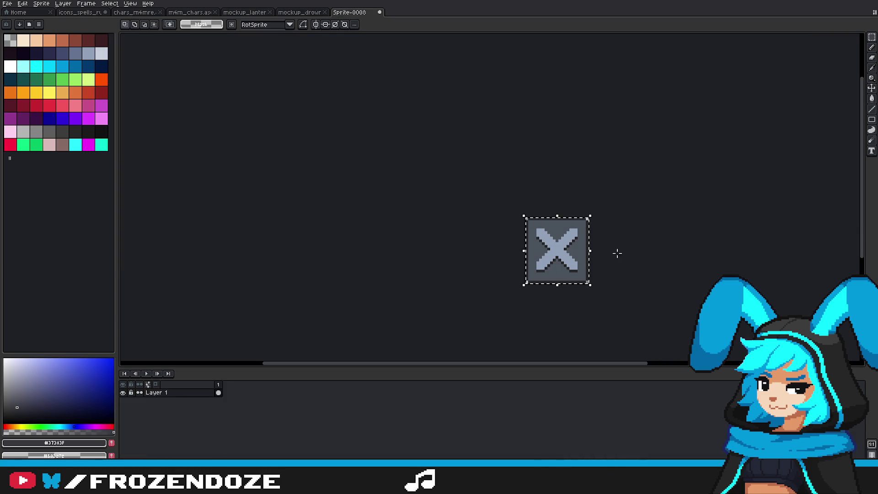
pyautogui.press('Delete')
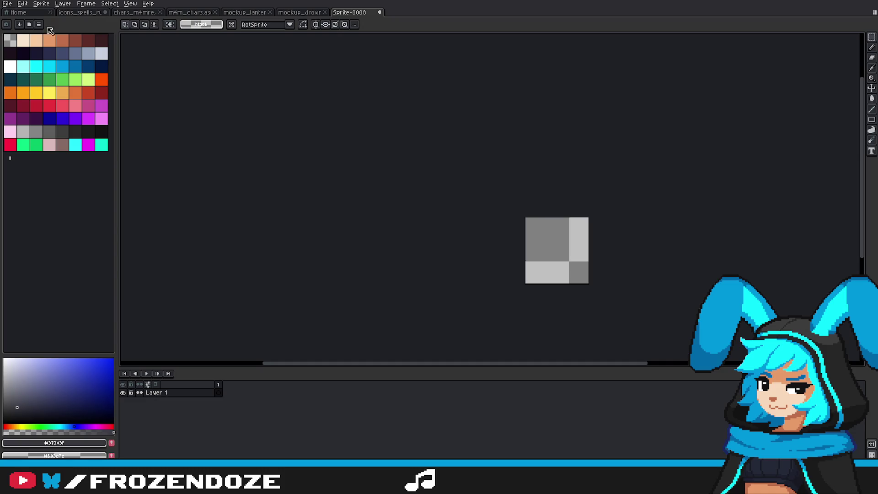
pyautogui.hotkey('ctrl', 'n')
pyautogui.press('Return')
pyautogui.click(373, 13)
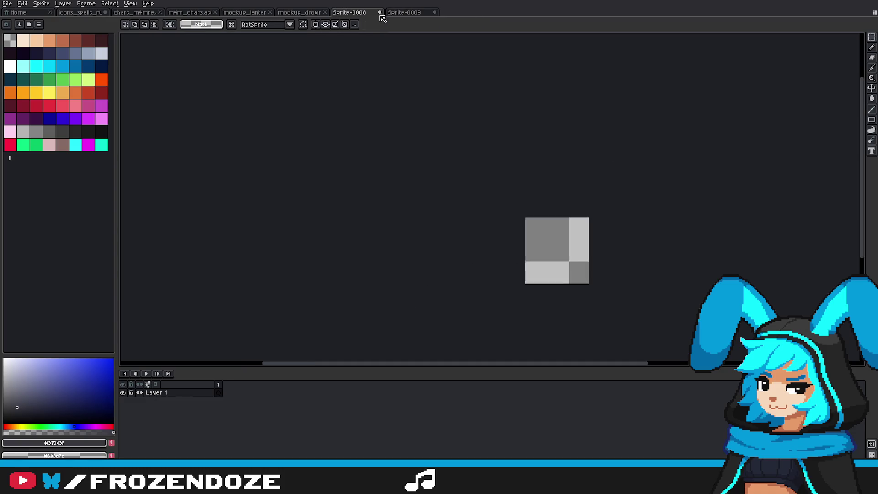
pyautogui.hotkey('ctrl', 'w')
pyautogui.hotkey('ctrl', 'v')
# Step: Pencil in the X button's bottom-left and bottom-right corner pixels
pyautogui.scroll(5, 485, 197)
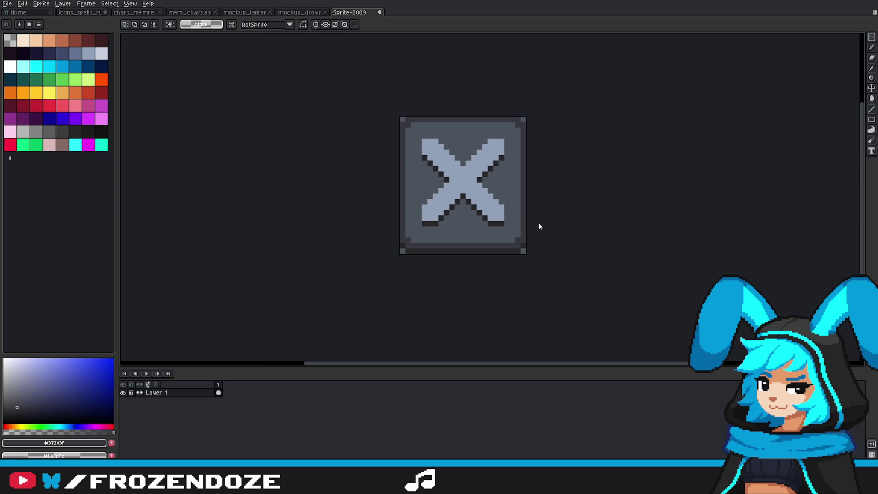
pyautogui.scroll(3, 400, 251)
pyautogui.press('b')
pyautogui.click(408, 246)
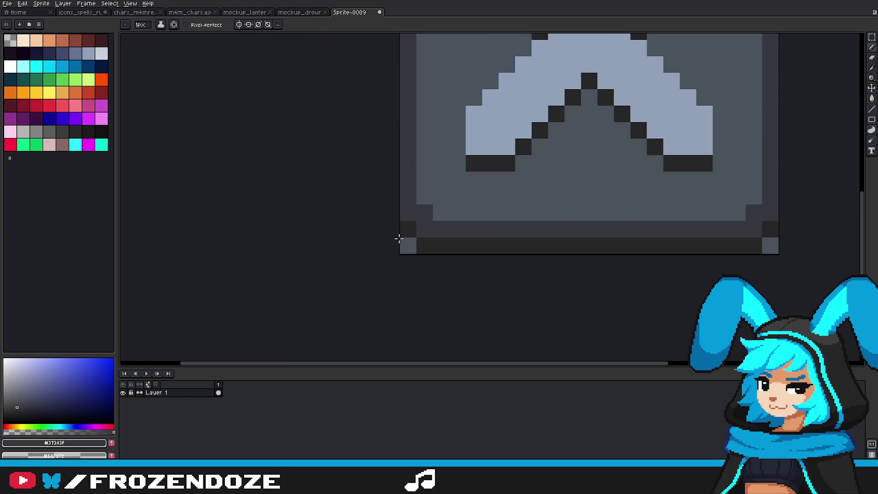
pyautogui.click(768, 245)
pyautogui.scroll(3, 721, 82)
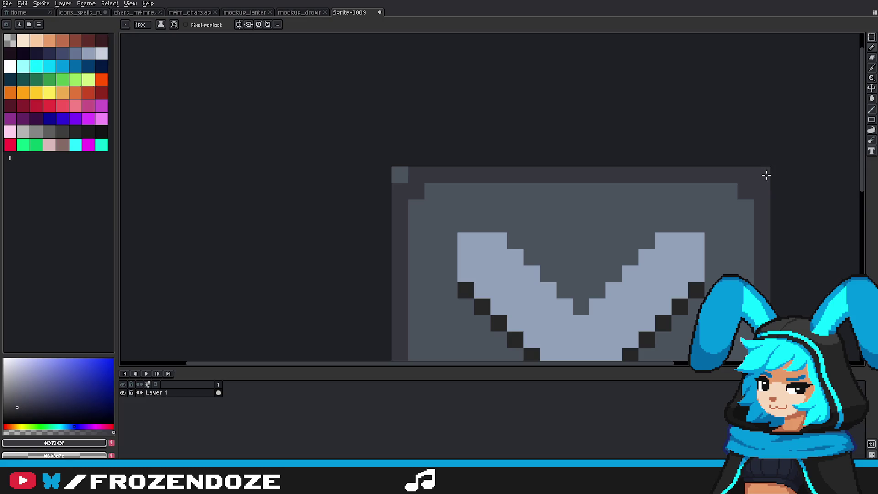
pyautogui.scroll(-6, 490, 204)
pyautogui.scroll(1, 490, 204)
# Step: Save the X button sprite as the inventory_drop file and return to GameMaker
pyautogui.press('v')
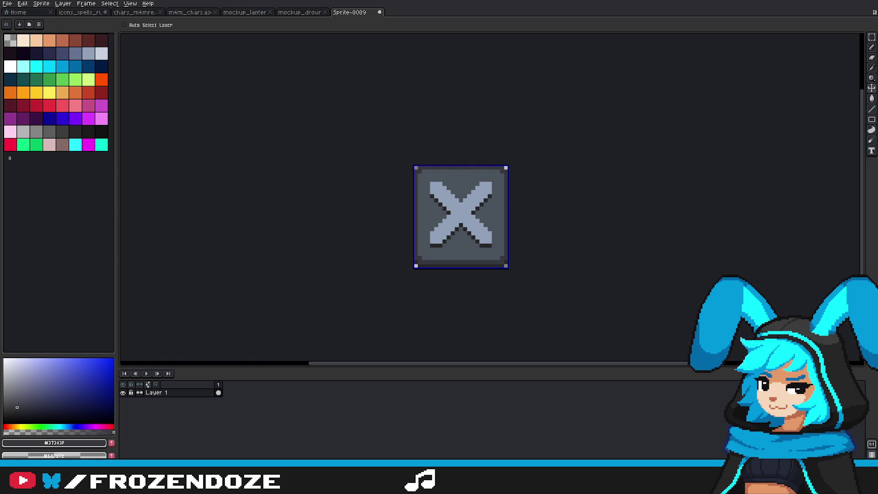
pyautogui.press('Return')
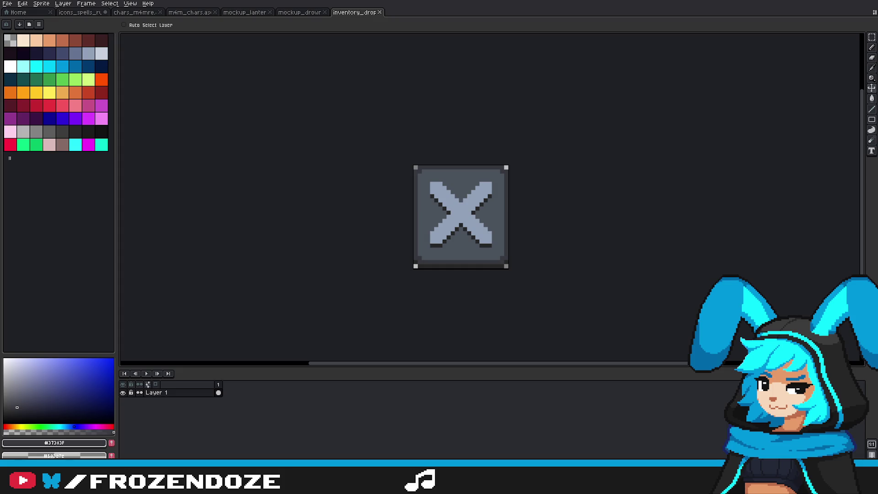
pyautogui.hotkey('alt', 'Tab')
pyautogui.scroll(-4, 777, 229)
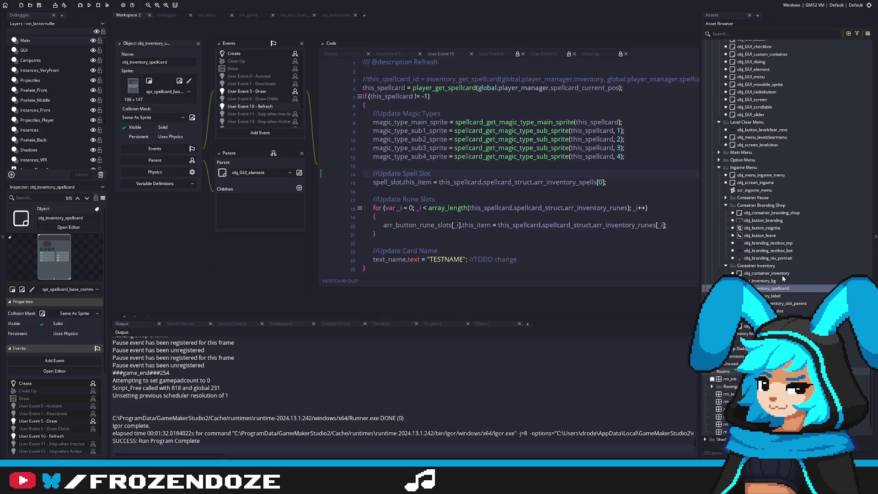
# Step: Review the inventory objects and obj_button_inventory_slot_parent's Clicked and Create code
pyautogui.doubleClick(775, 273)
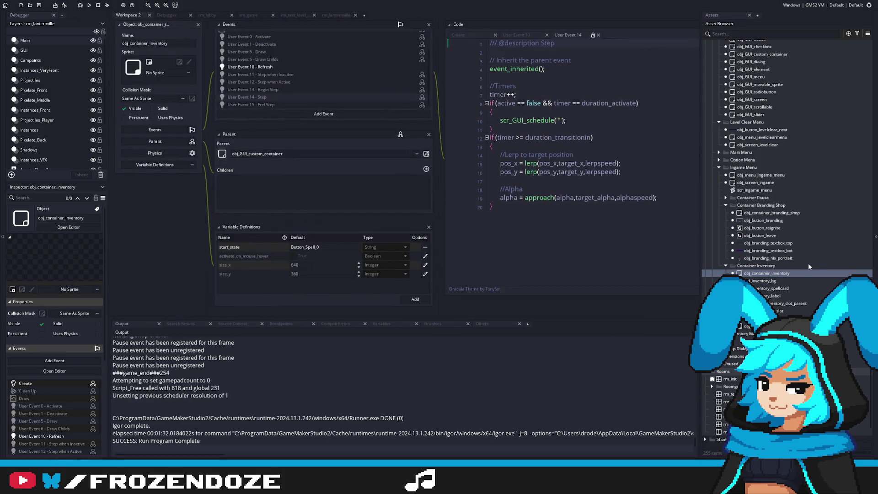
pyautogui.doubleClick(777, 281)
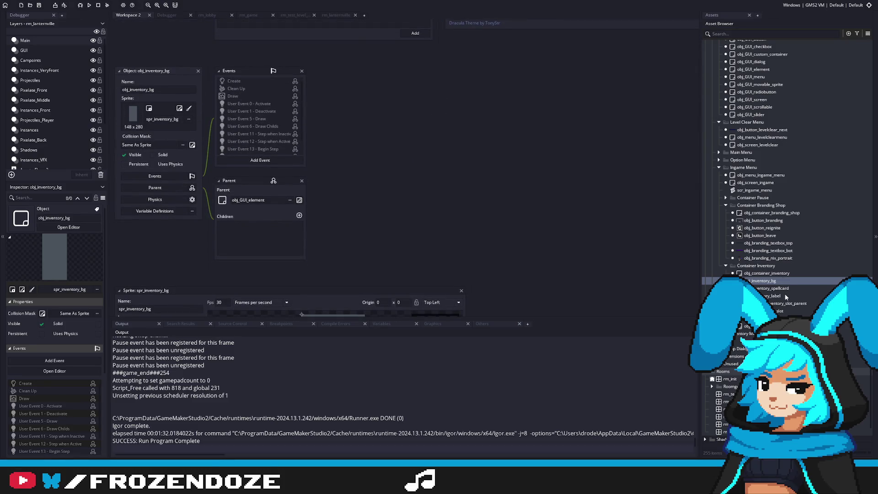
pyautogui.doubleClick(785, 311)
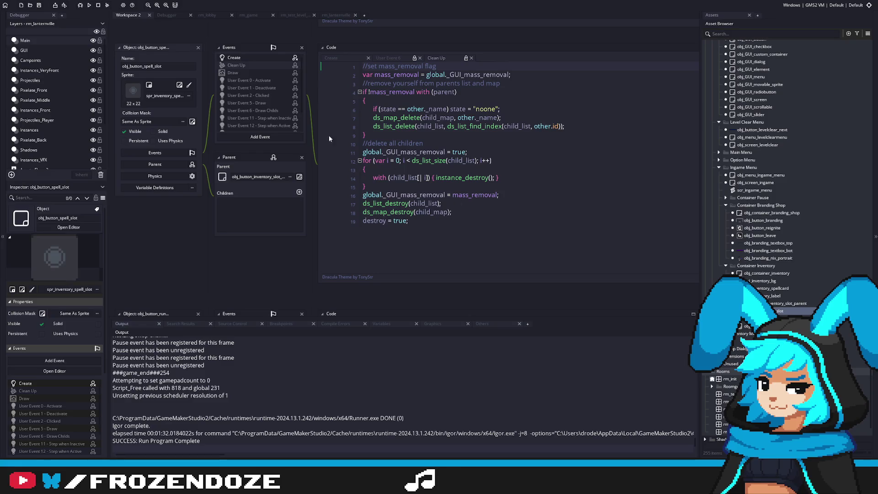
pyautogui.click(299, 177)
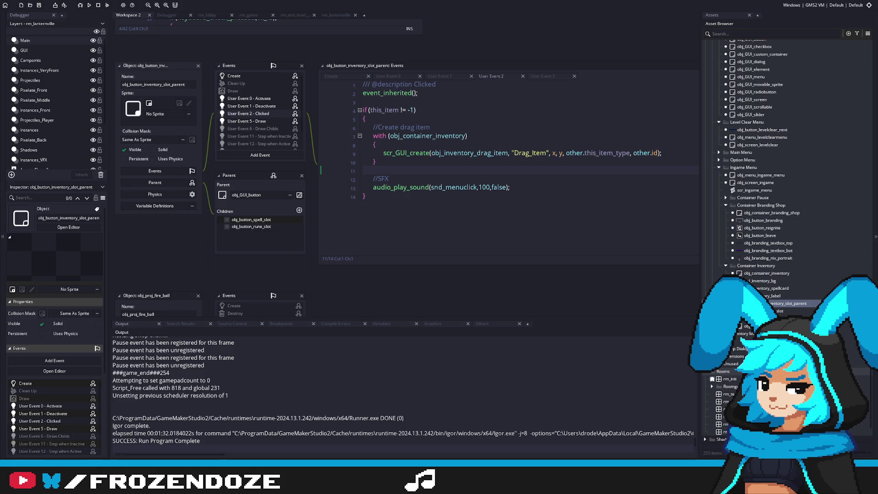
pyautogui.click(484, 206)
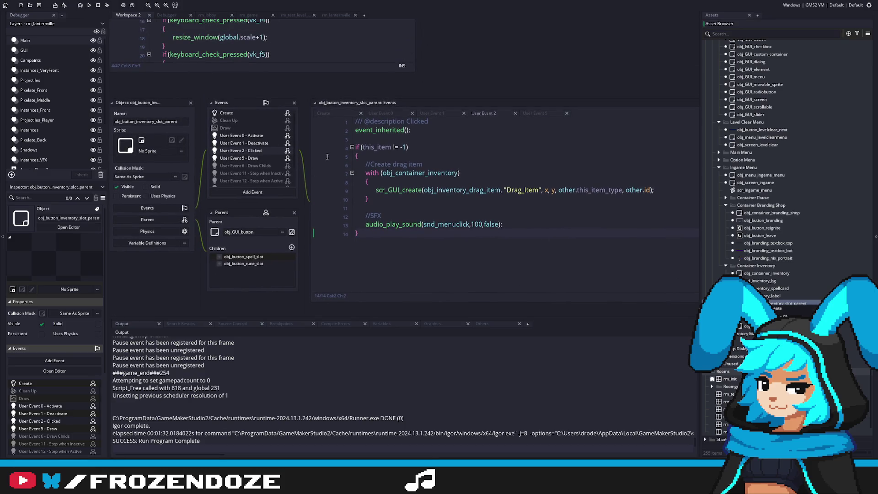
pyautogui.click(235, 111)
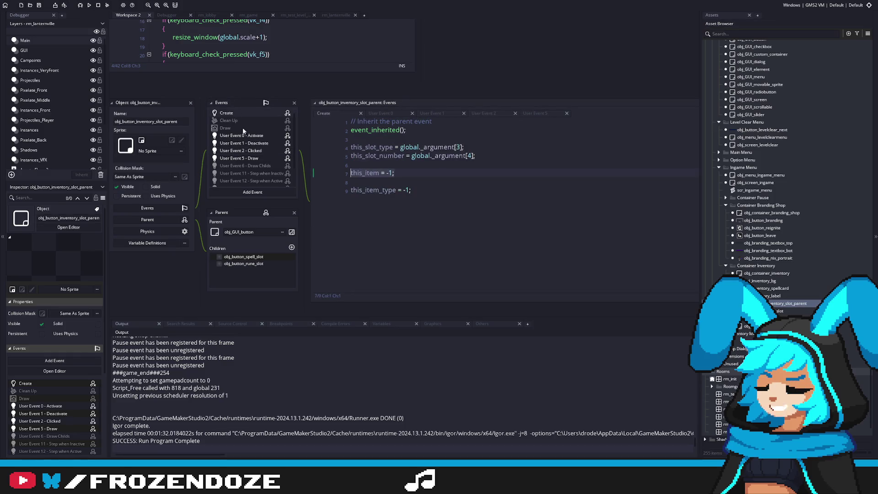
# Step: Duplicate obj_button_inventory_slot_parent, rename it obj_button_drop_spellcard, and open it
pyautogui.rightClick(777, 303)
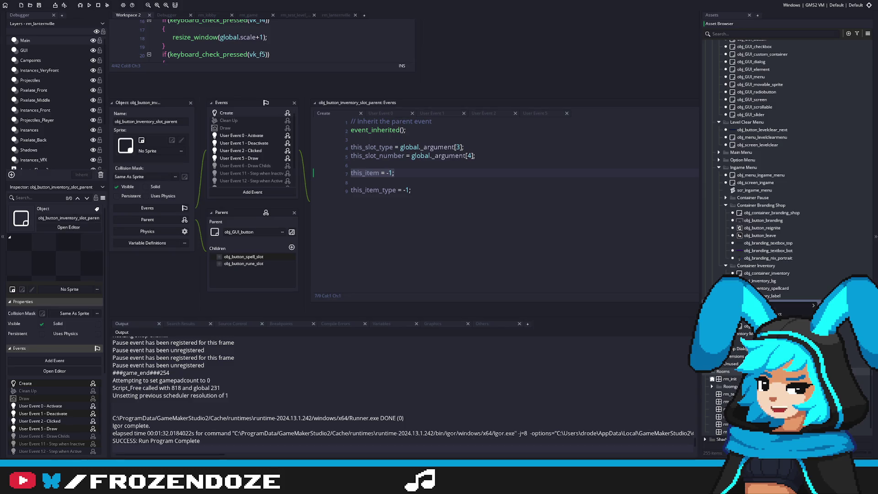
pyautogui.hotkey('ctrl', 'd')
pyautogui.press('Return')
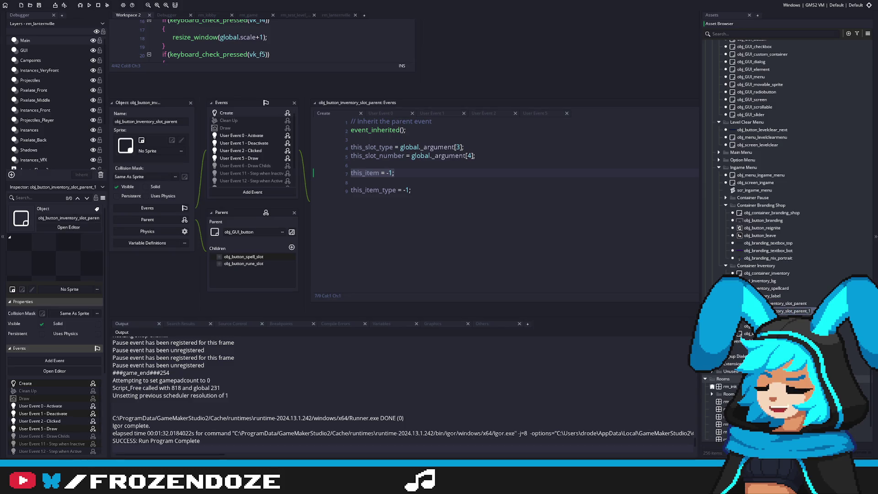
pyautogui.press('F2')
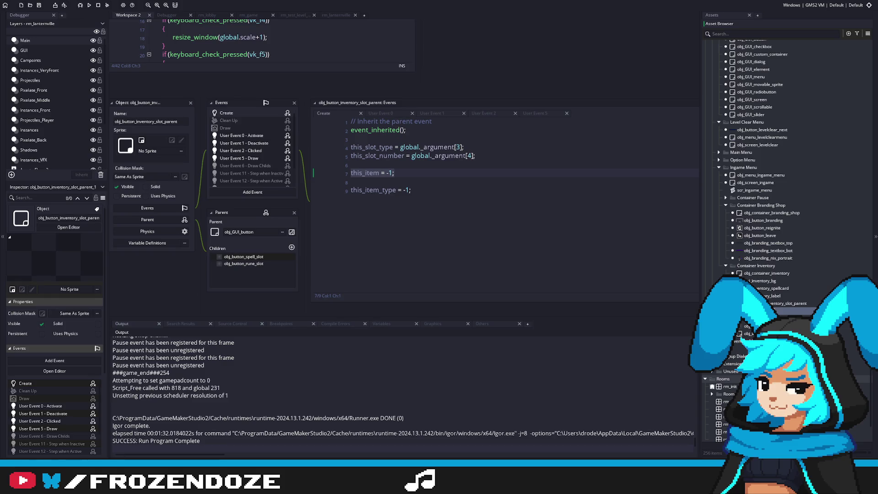
pyautogui.write('spellcard')
pyautogui.press('Return')
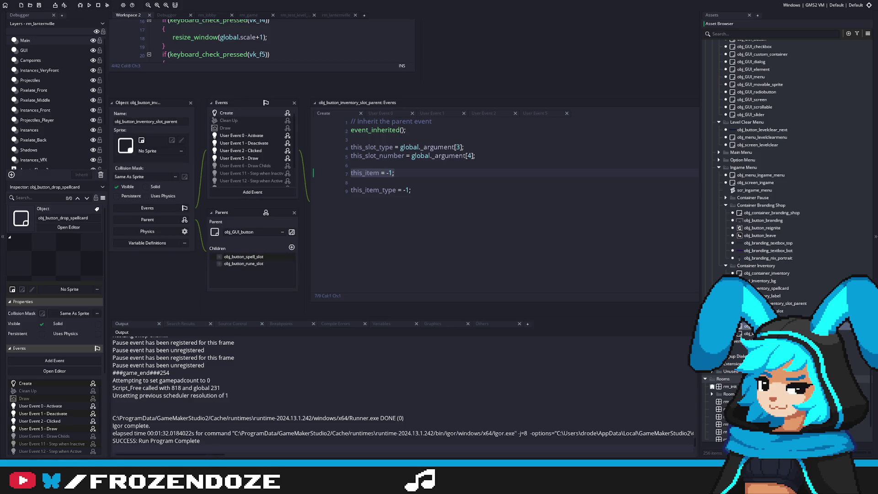
pyautogui.doubleClick(769, 319)
pyautogui.scroll(15, 722, 228)
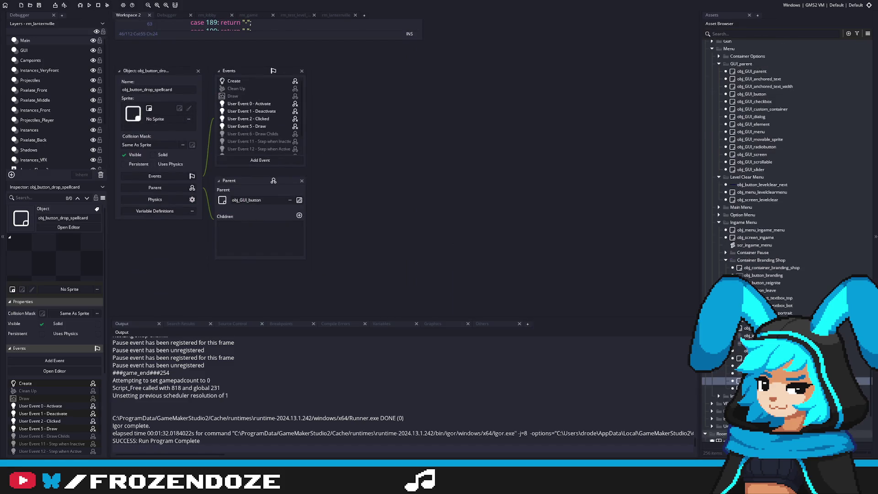
# Step: Duplicate spr_inventory_rune_slot_drag and rename the copy spr_inventory_drop_spellcard
pyautogui.moveTo(869, 215); pyautogui.dragTo(865, 85)
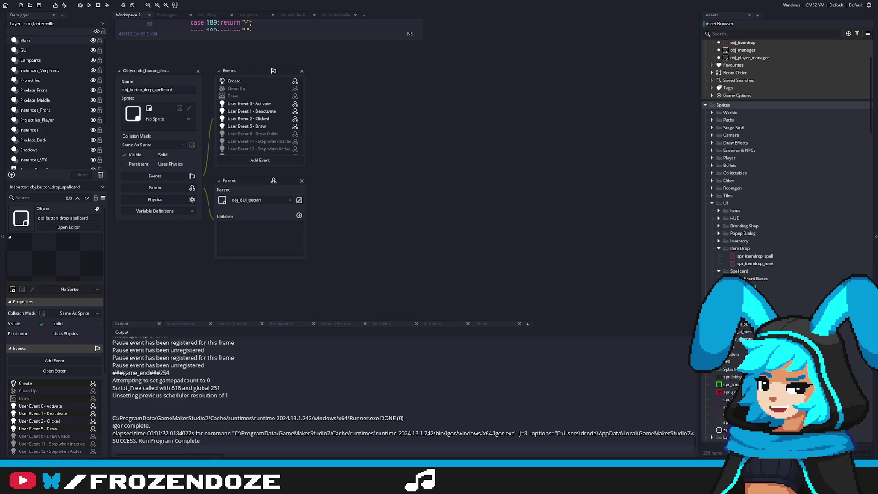
pyautogui.click(719, 241)
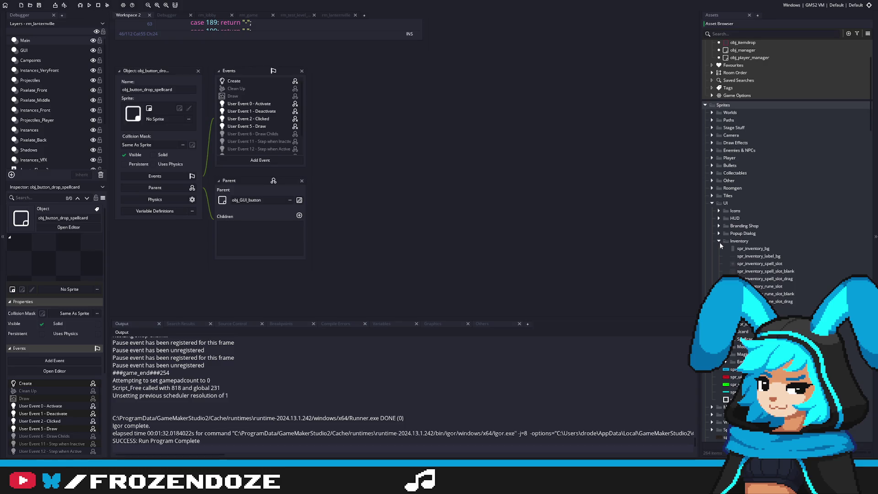
pyautogui.click(783, 302)
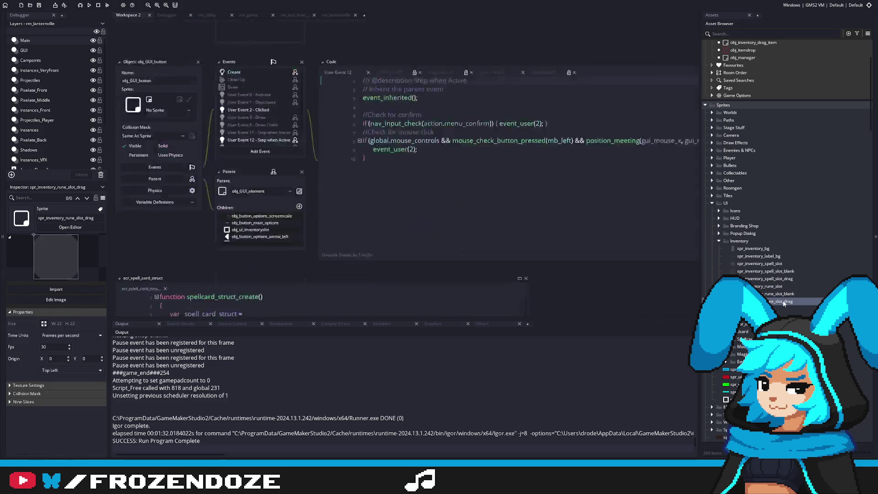
pyautogui.hotkey('ctrl', 'd')
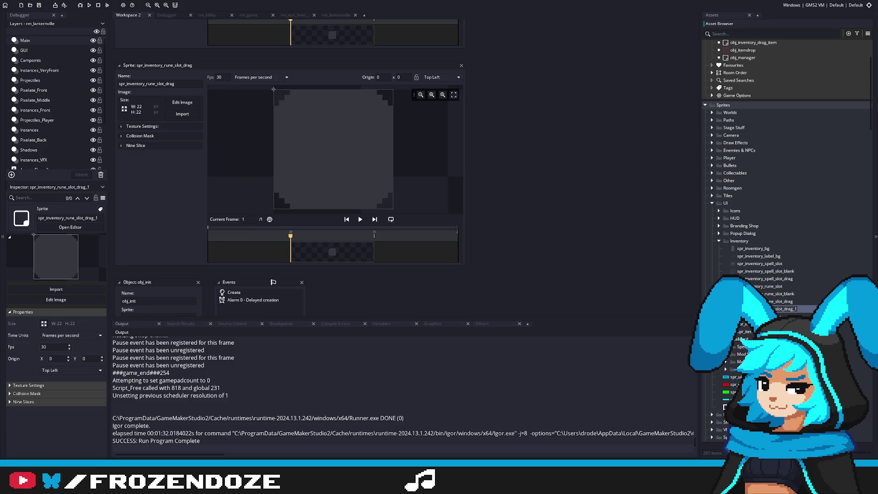
pyautogui.press('BackSpace')
pyautogui.write('ard')
pyautogui.press('Return')
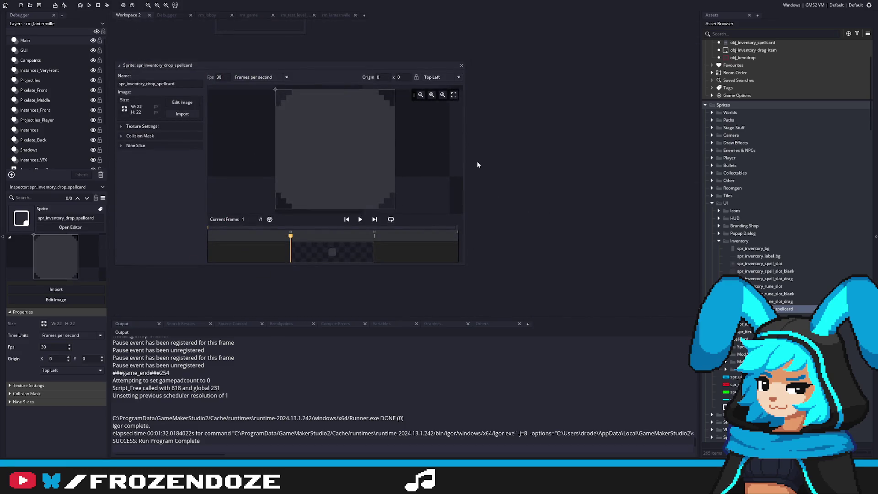
# Step: Assign spr_inventory_drop_spellcard as obj_button_drop_spellcard's sprite
pyautogui.moveTo(870, 110); pyautogui.dragTo(863, 391)
pyautogui.scroll(-2, 769, 229)
pyautogui.doubleClick(750, 356)
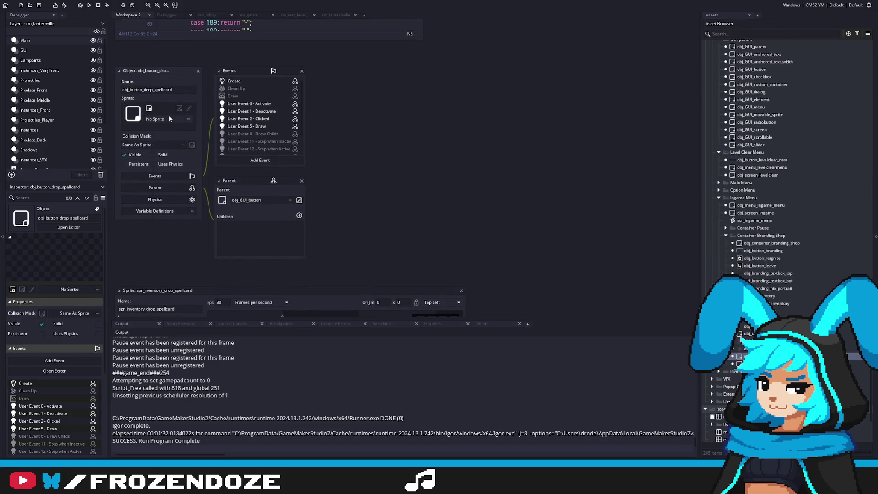
pyautogui.click(174, 116)
pyautogui.write('spellcard')
pyautogui.click(245, 137)
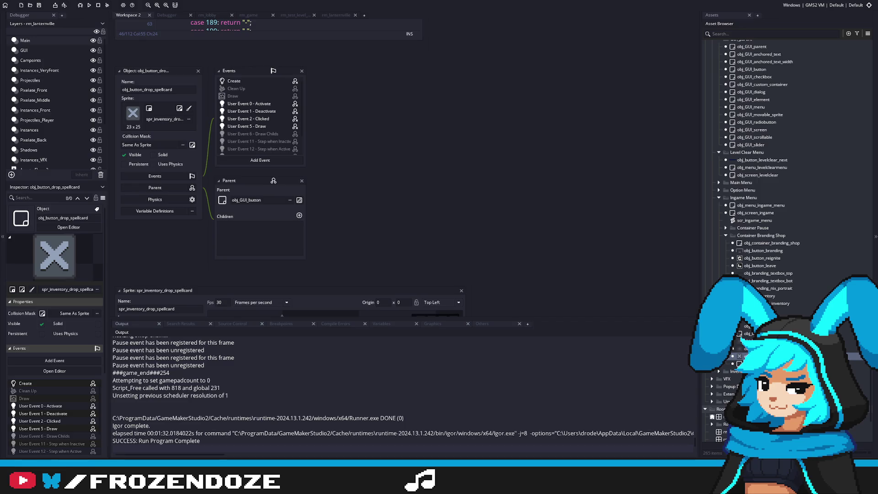
# Step: Delete obj_button_drop_spellcard's Create event and confirm
pyautogui.doubleClick(276, 125)
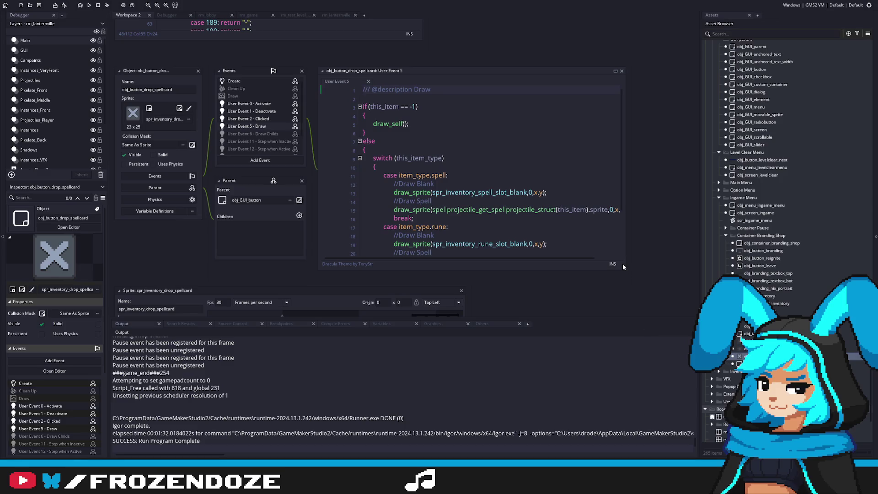
pyautogui.moveTo(623, 266); pyautogui.dragTo(654, 290)
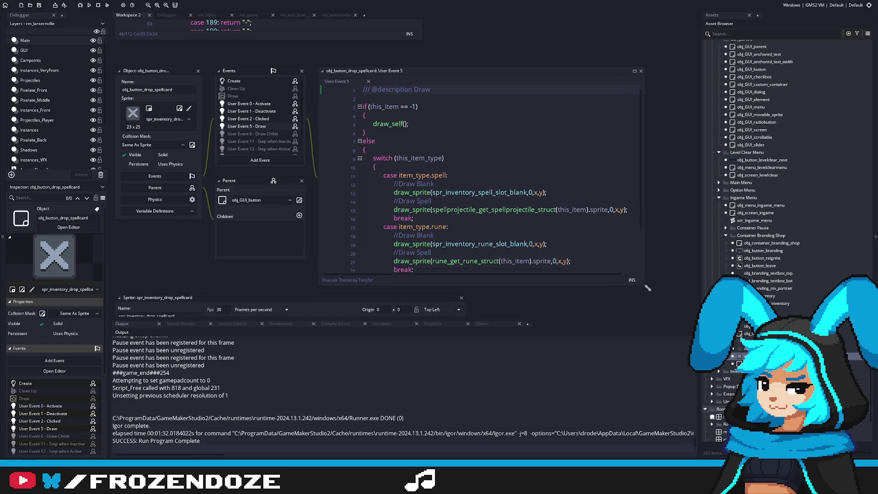
pyautogui.doubleClick(242, 81)
pyautogui.rightClick(255, 84)
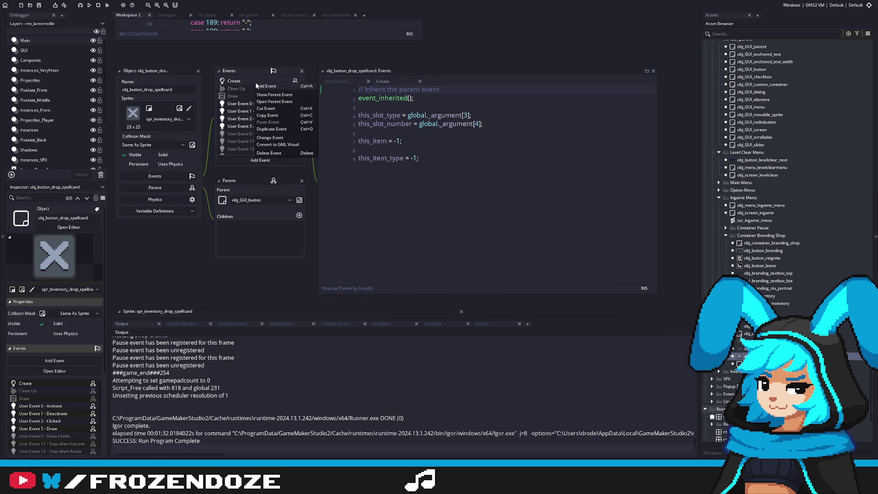
pyautogui.click(272, 153)
pyautogui.click(466, 237)
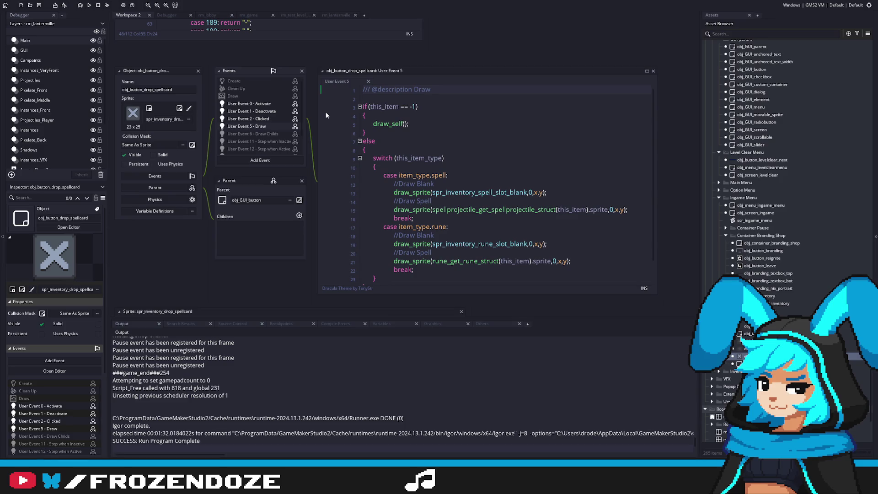
# Step: Delete the User Event 5 Draw event and confirm
pyautogui.click(257, 104)
pyautogui.click(258, 111)
pyautogui.click(260, 119)
pyautogui.click(261, 126)
pyautogui.rightClick(261, 126)
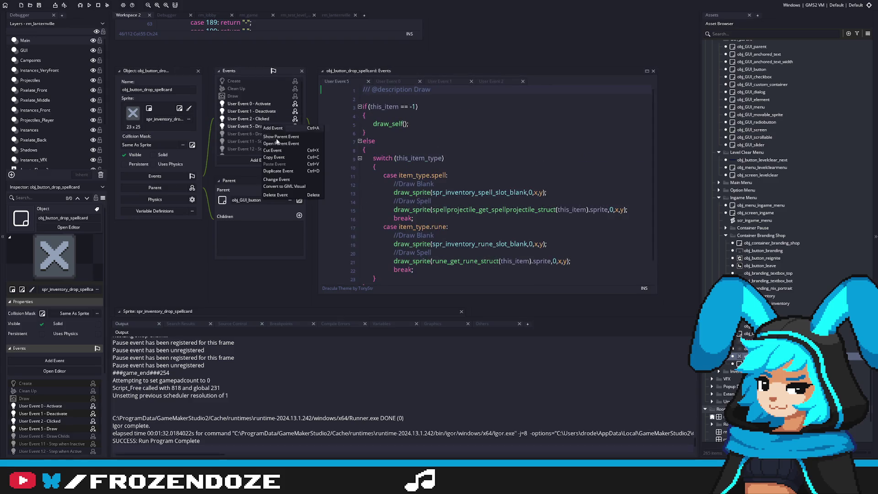
pyautogui.click(280, 196)
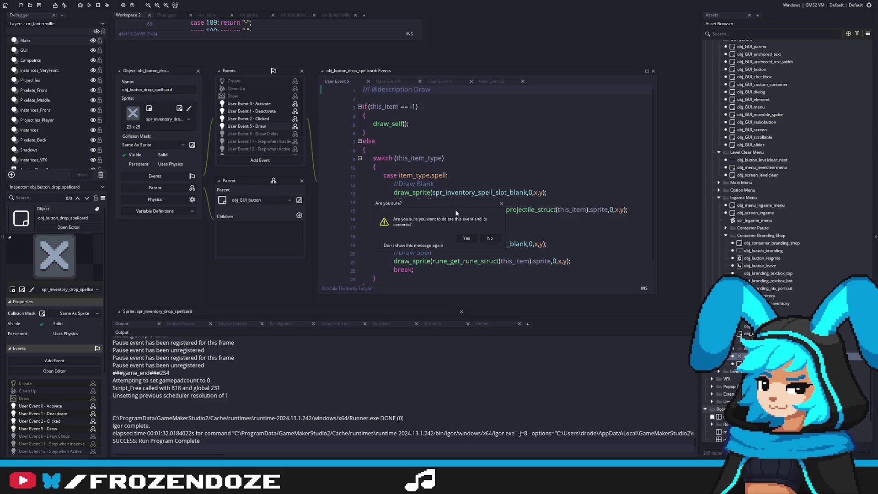
pyautogui.click(470, 238)
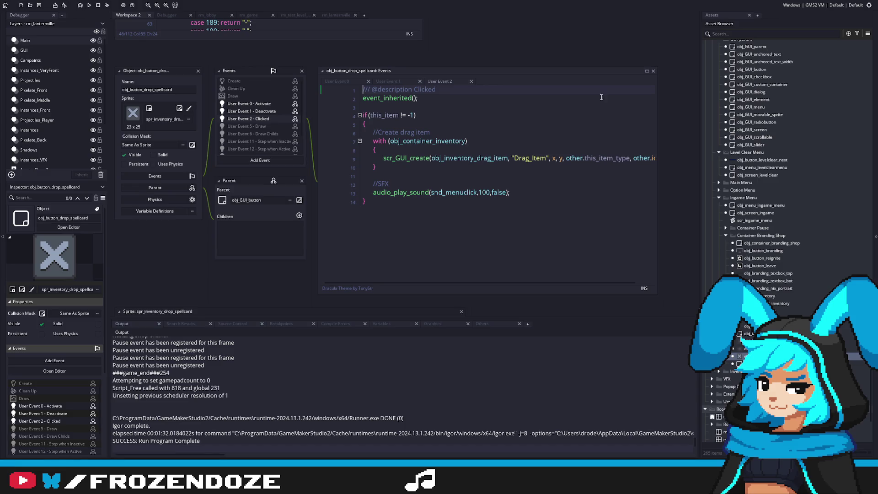
pyautogui.click(524, 164)
# Step: Replace User Event 2's if block with inventory_drop_current_spellcard() and jump to its definition
pyautogui.moveTo(366, 201)
pyautogui.mouseDown()
pyautogui.moveTo(320, 137)
pyautogui.moveTo(266, 153)
pyautogui.mouseUp()
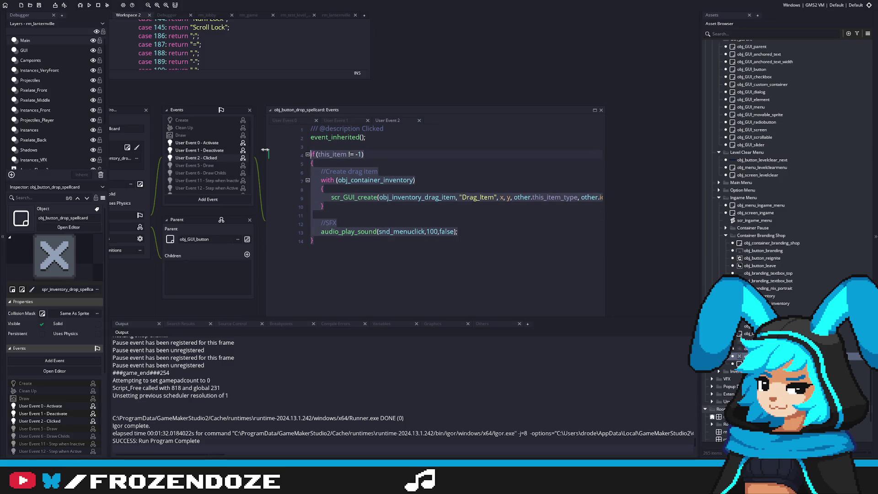
pyautogui.moveTo(264, 150); pyautogui.dragTo(355, 153)
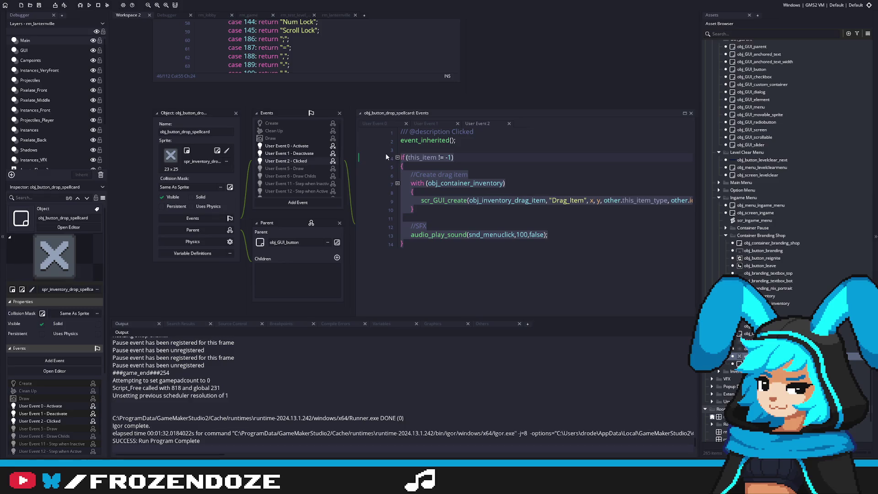
pyautogui.press('BackSpace')
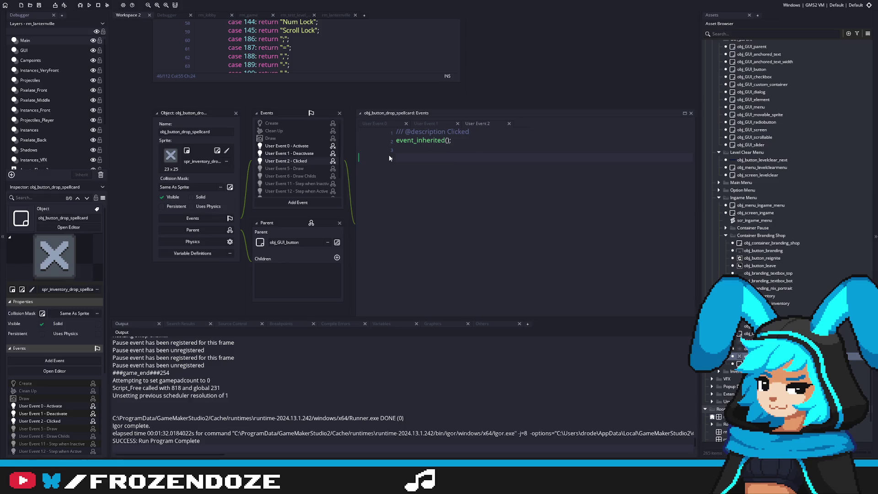
pyautogui.write('drop')
pyautogui.write('_')
pyautogui.press('BackSpace')
pyautogui.press('BackSpace')
pyautogui.press('BackSpace')
pyautogui.write('inventory_dr')
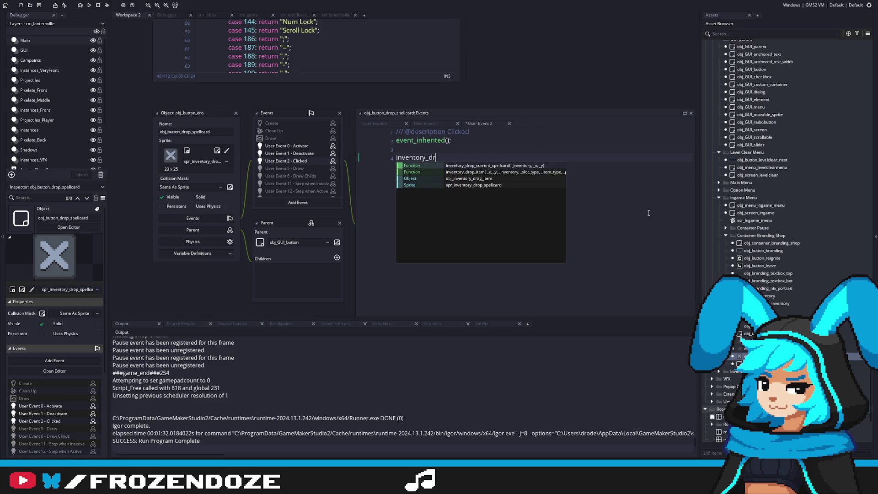
pyautogui.press('Return')
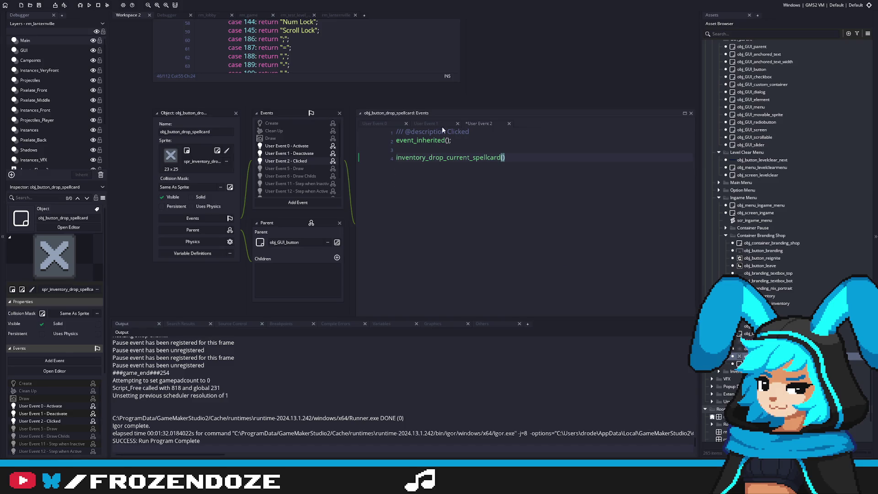
pyautogui.middleClick(443, 156)
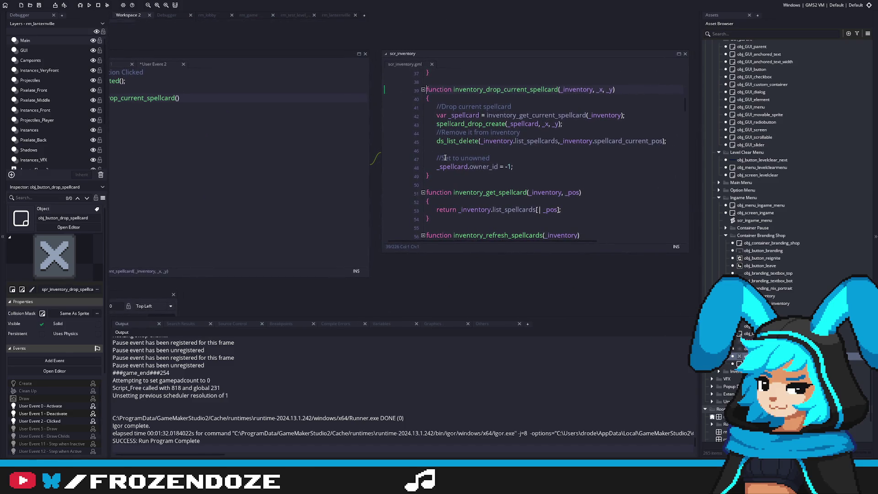
# Step: Check spellcard_drop_create and obj_spellcard_drop, then return to the empty inventory_drop_current_spellcard() call
pyautogui.middleClick(481, 125)
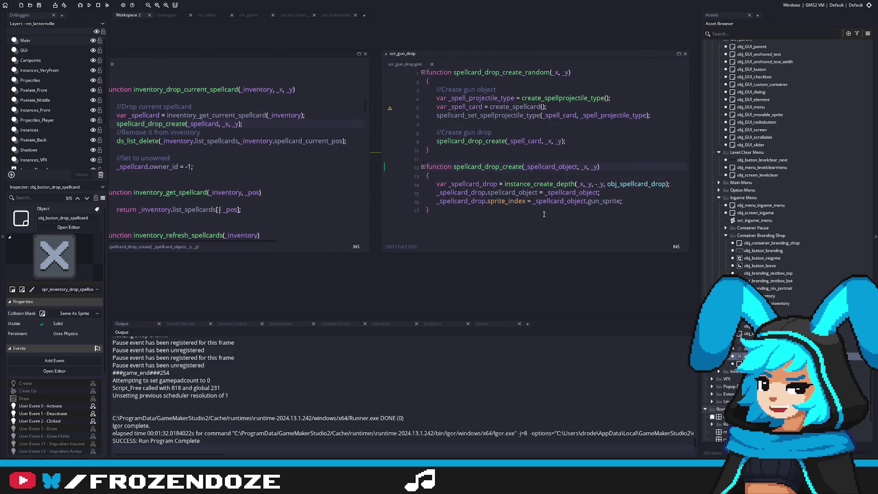
pyautogui.middleClick(640, 186)
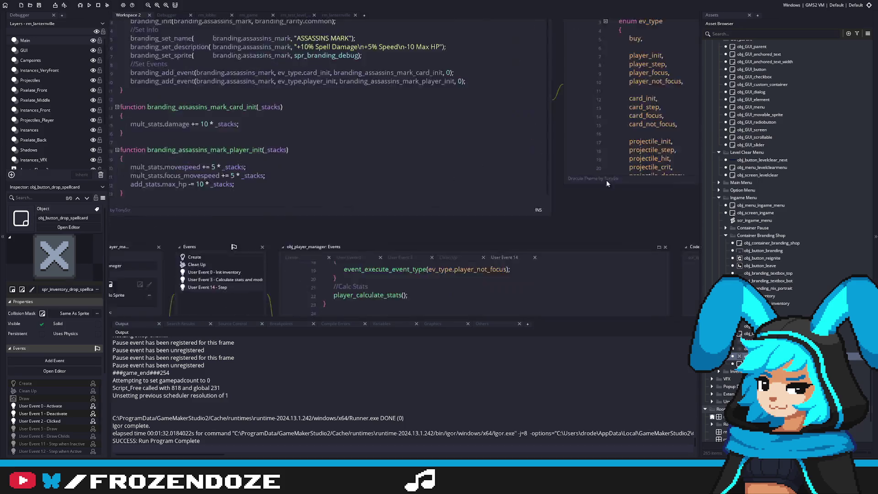
pyautogui.hotkey('alt', 'Left')
pyautogui.hotkey('alt', 'Left')
pyautogui.hotkey('alt', 'Left')
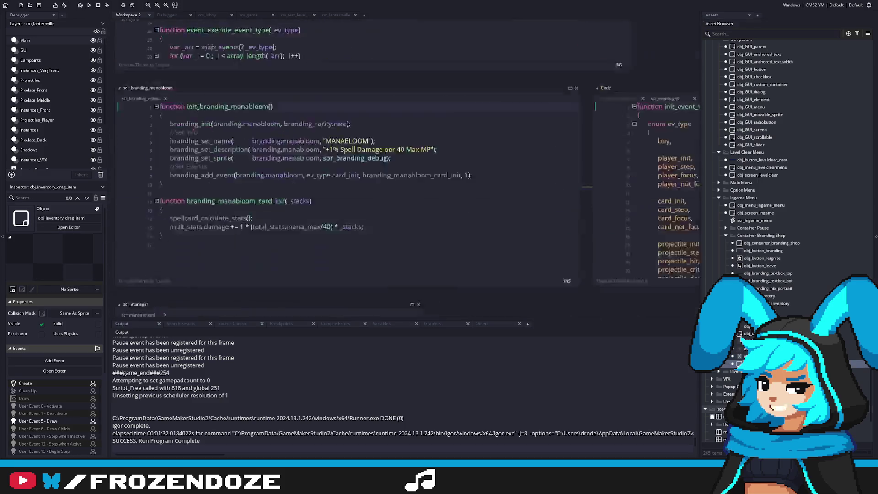
pyautogui.hotkey('alt', 'Left')
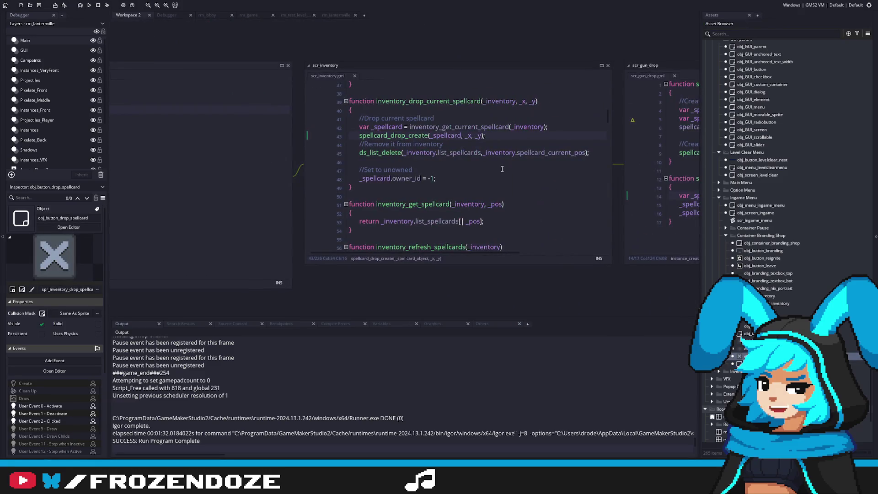
pyautogui.click(455, 163)
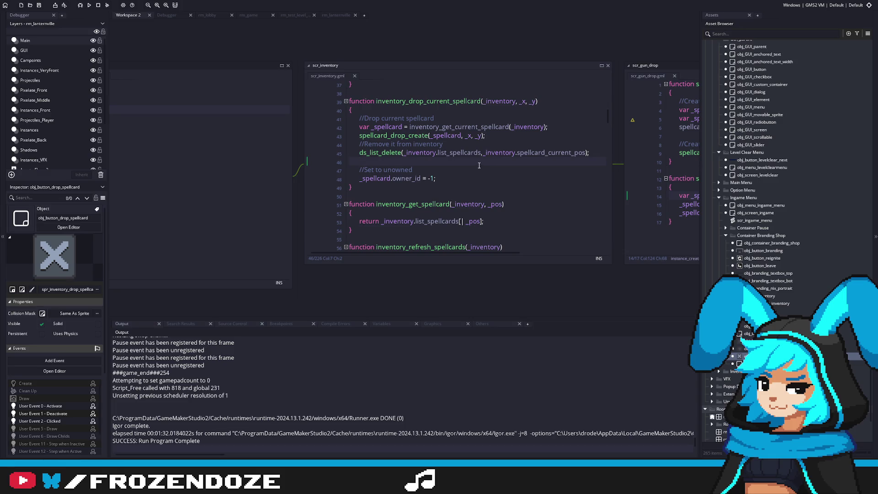
pyautogui.hotkey('ctrl', 'Tab')
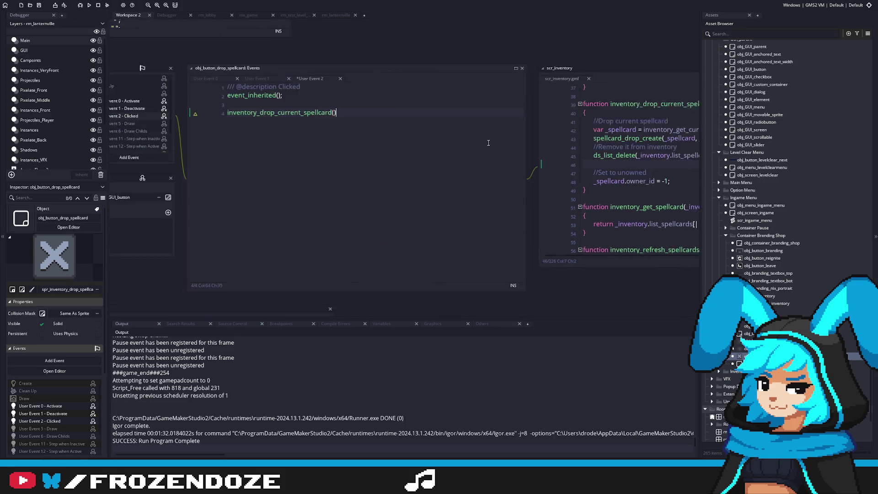
pyautogui.press('Left')
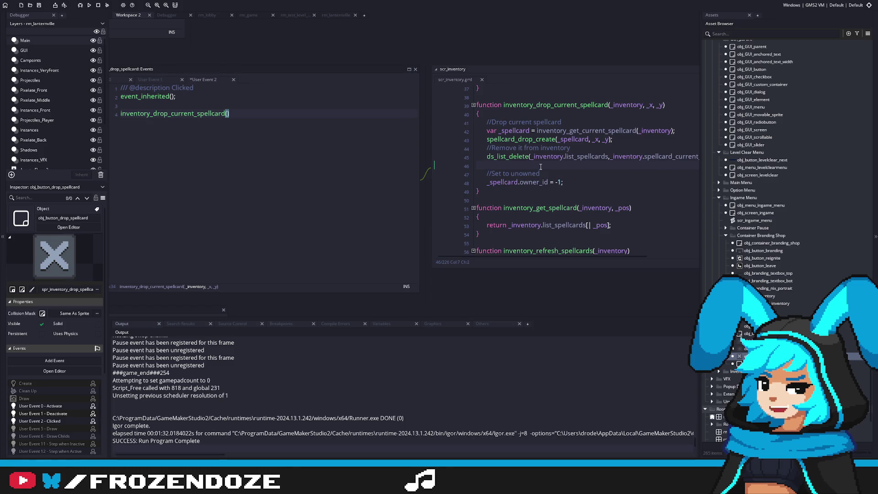
pyautogui.click(341, 154)
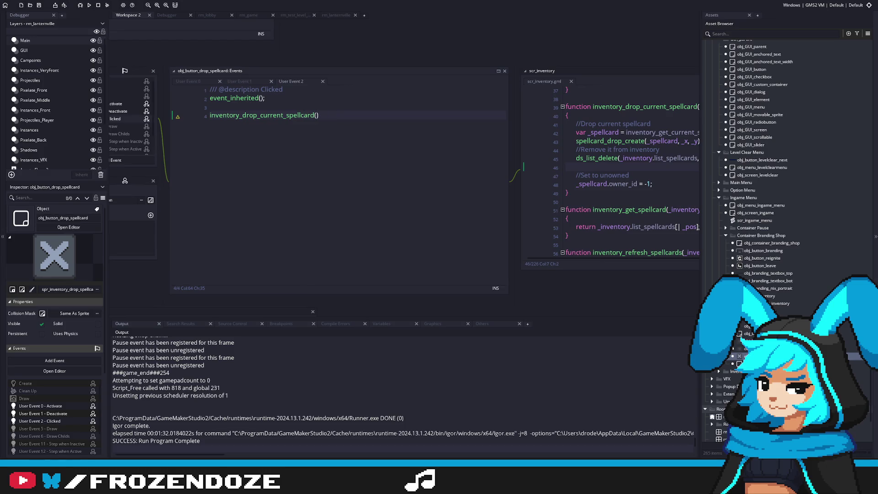
pyautogui.click(299, 115)
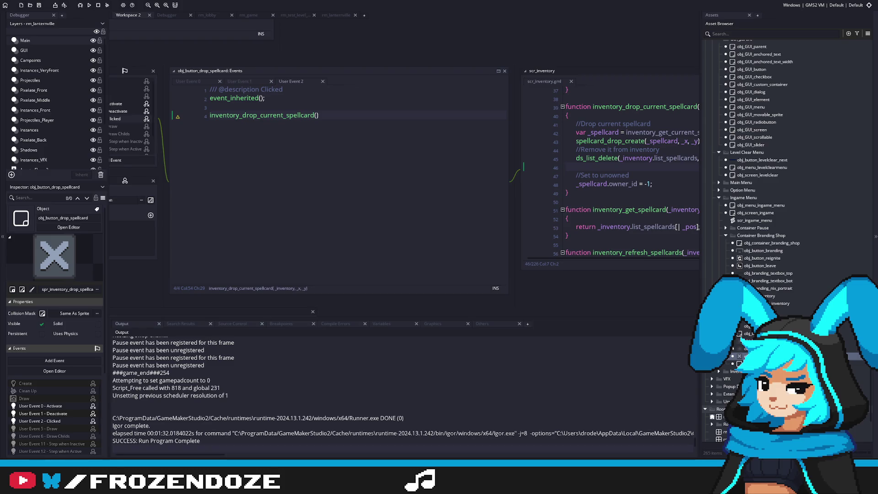
pyautogui.moveTo(420, 103); pyautogui.dragTo(447, 110)
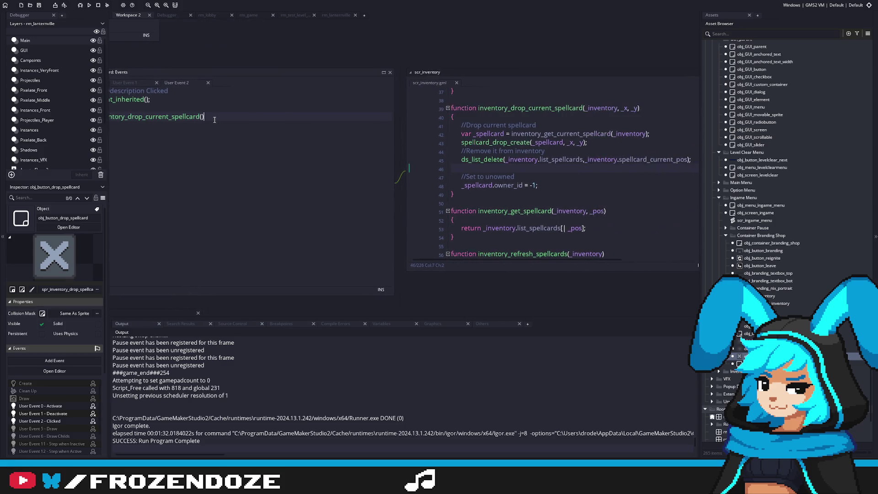
# Step: Pass global.player_manager.inventory and obj_player.x-11, obj_player.y-50, copied from obj_inventory_drag_item
pyautogui.write('global.')
pyautogui.write('player_manager.inve')
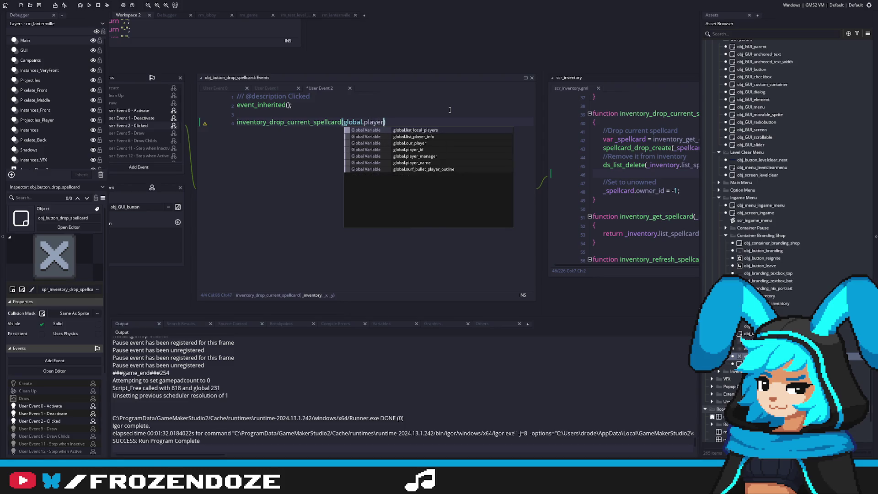
pyautogui.write('ntory,')
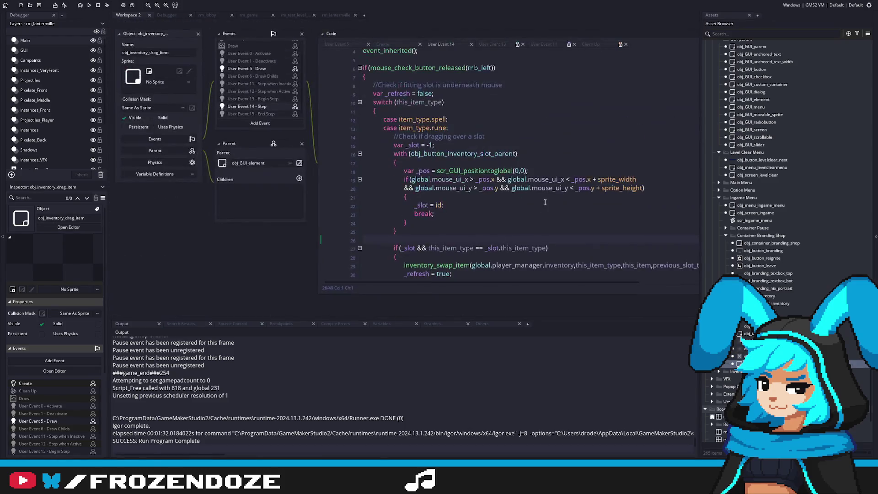
pyautogui.scroll(-5, 440, 191)
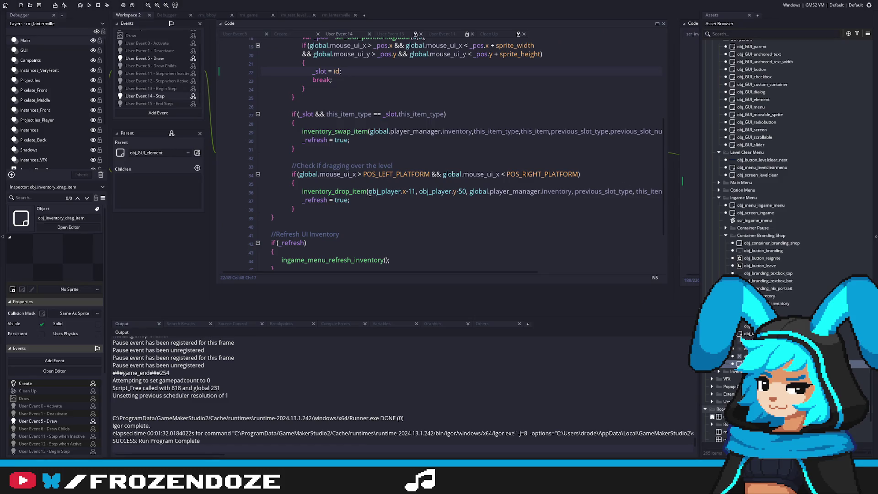
pyautogui.moveTo(370, 193)
pyautogui.mouseDown()
pyautogui.moveTo(350, 199)
pyautogui.moveTo(467, 195)
pyautogui.mouseUp()
pyautogui.hotkey('ctrl', 'c')
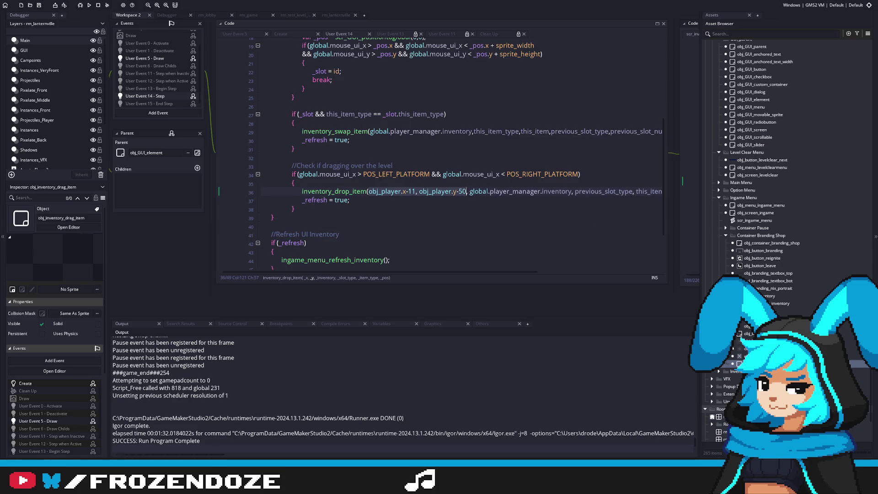
pyautogui.hotkey('ctrl', 'Tab')
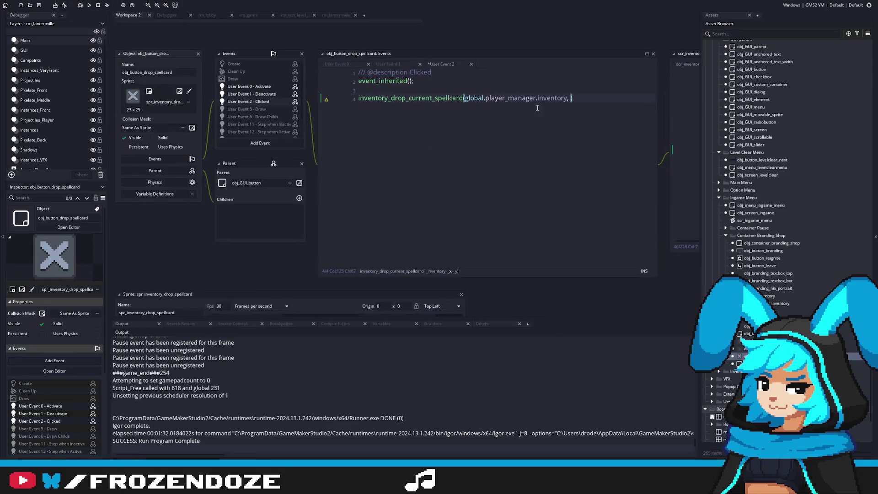
pyautogui.hotkey('ctrl', 'v')
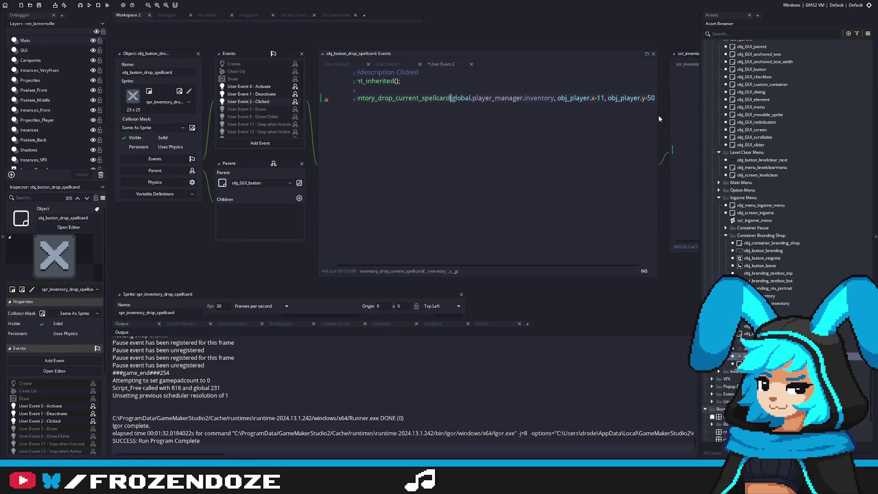
pyautogui.write(');')
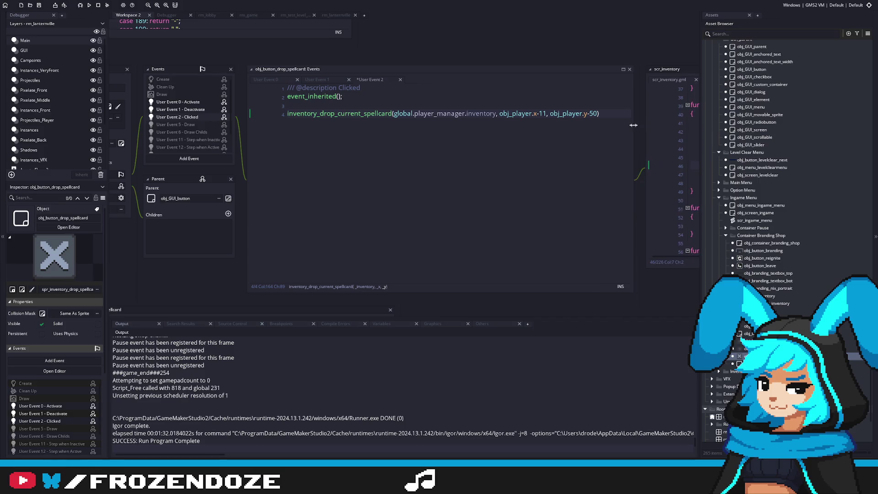
# Step: Inspect the _inventory argument and spellcard lookup in scr_inventory's inventory_drop_current_spellcard
pyautogui.middleClick(405, 111)
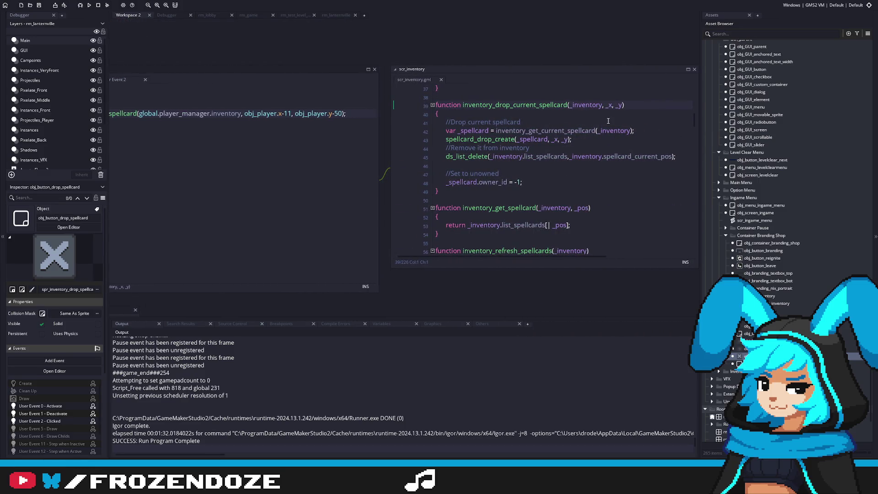
pyautogui.doubleClick(528, 132)
pyautogui.click(526, 131)
pyautogui.middleClick(603, 133)
pyautogui.click(459, 144)
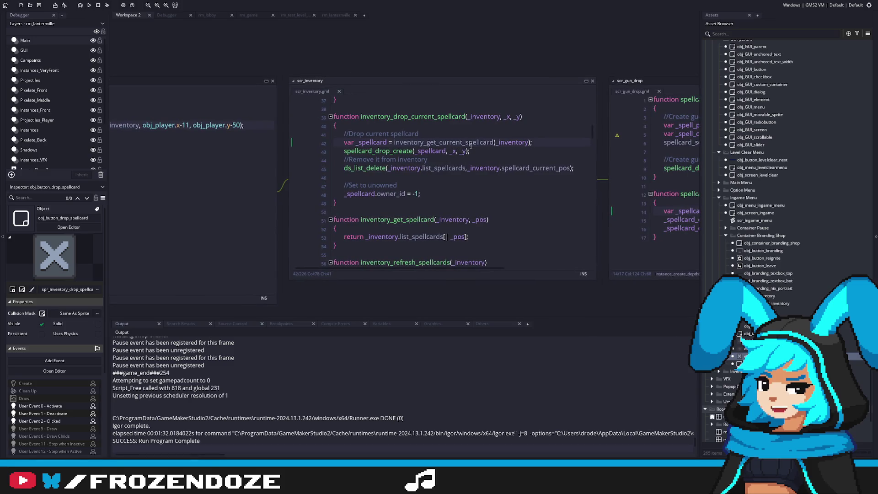
pyautogui.scroll(2, 566, 233)
pyautogui.scroll(-3, 592, 131)
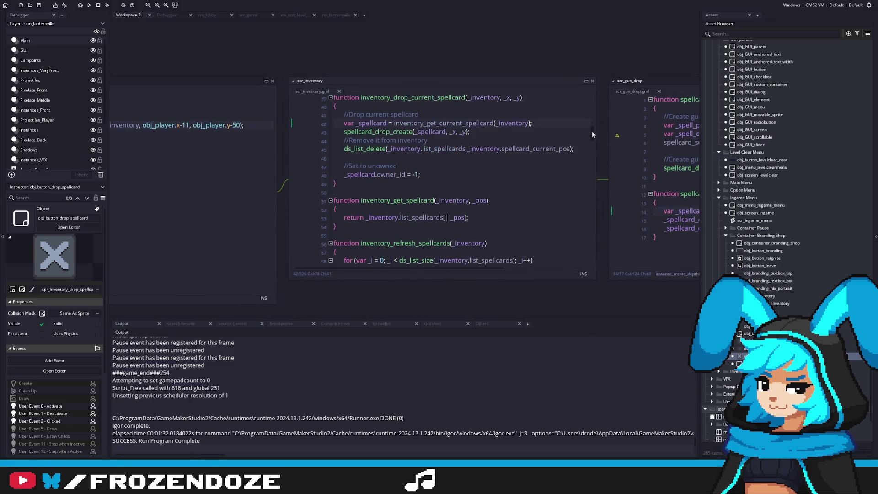
pyautogui.scroll(-4, 591, 130)
# Step: Replace the current-spellcard lookup on line 42 with the copied inventory_get_spellcard call
pyautogui.click(192, 124)
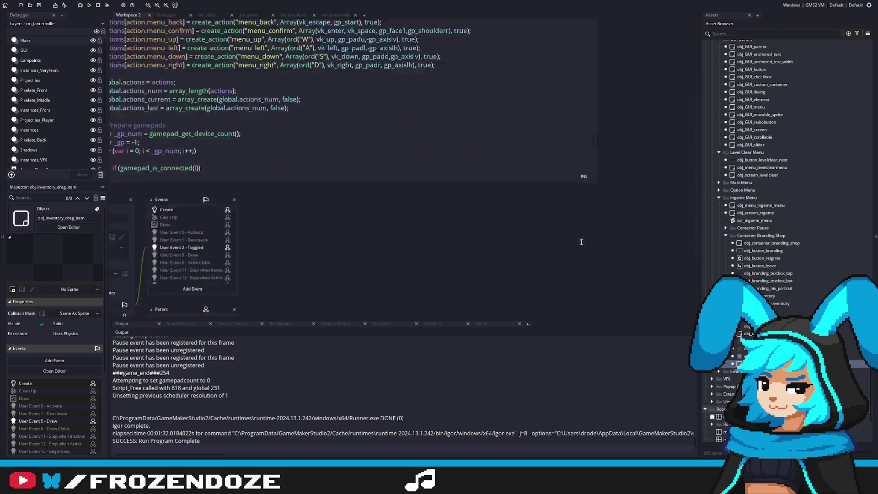
pyautogui.scroll(2, 484, 193)
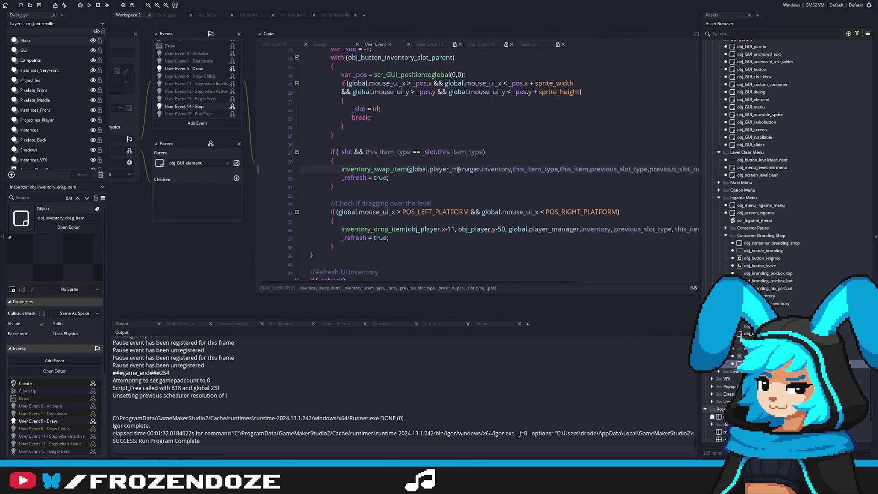
pyautogui.middleClick(437, 176)
pyautogui.scroll(2, 520, 207)
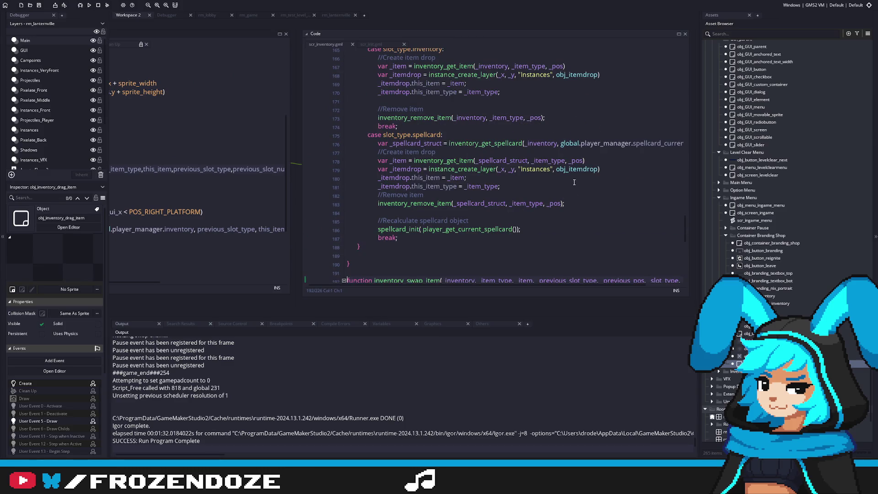
pyautogui.click(566, 154)
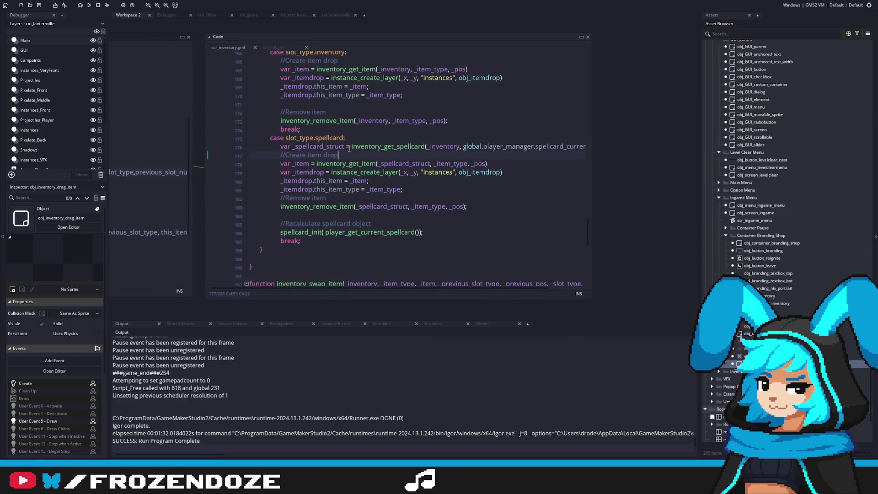
pyautogui.moveTo(351, 146); pyautogui.dragTo(654, 148)
pyautogui.hotkey('ctrl', 'c')
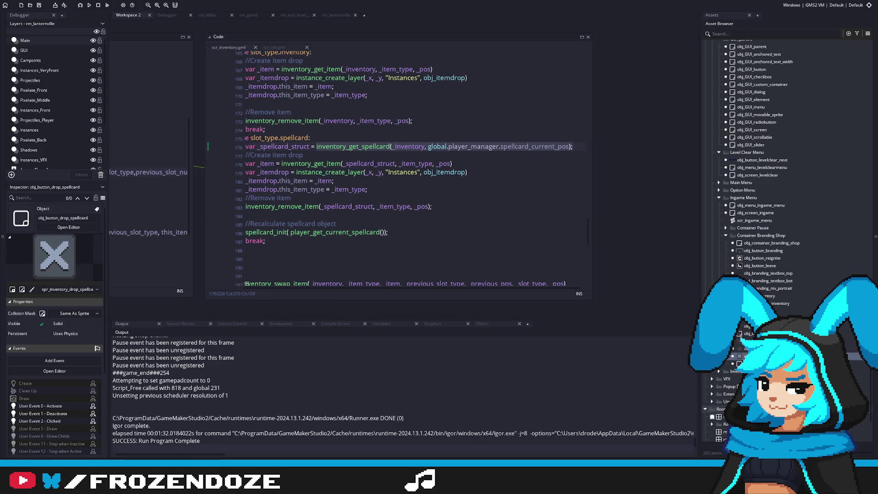
pyautogui.click(479, 180)
pyautogui.press('F12')
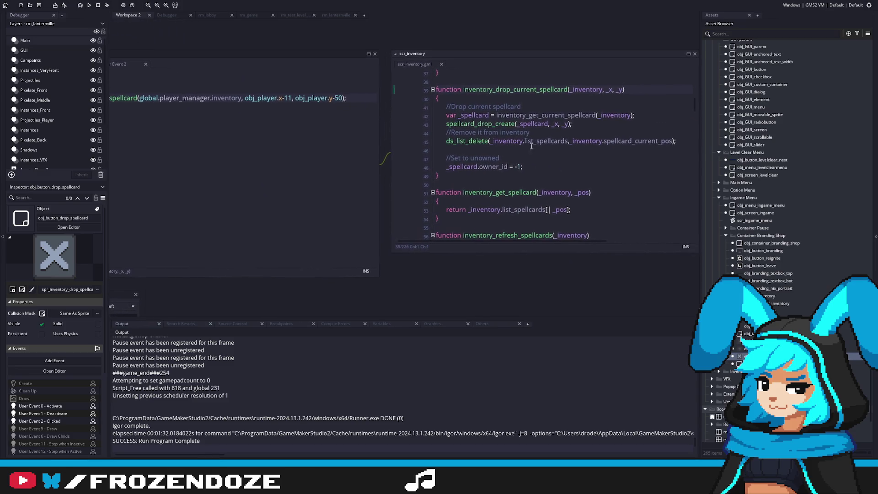
pyautogui.moveTo(633, 115); pyautogui.dragTo(495, 116)
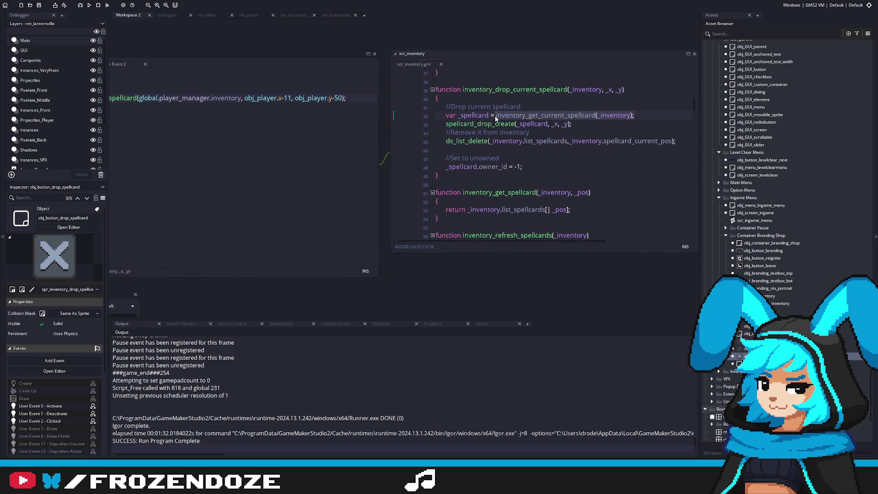
pyautogui.hotkey('ctrl', 'v')
# Step: Return to the inventory_drop_current_spellcard definition and start a new line below it
pyautogui.moveTo(537, 241); pyautogui.dragTo(460, 241)
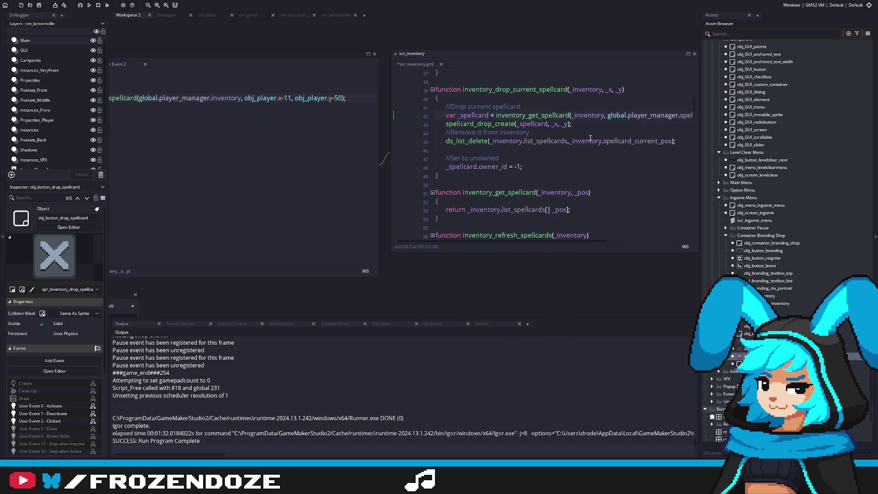
pyautogui.moveTo(568, 138); pyautogui.dragTo(503, 187)
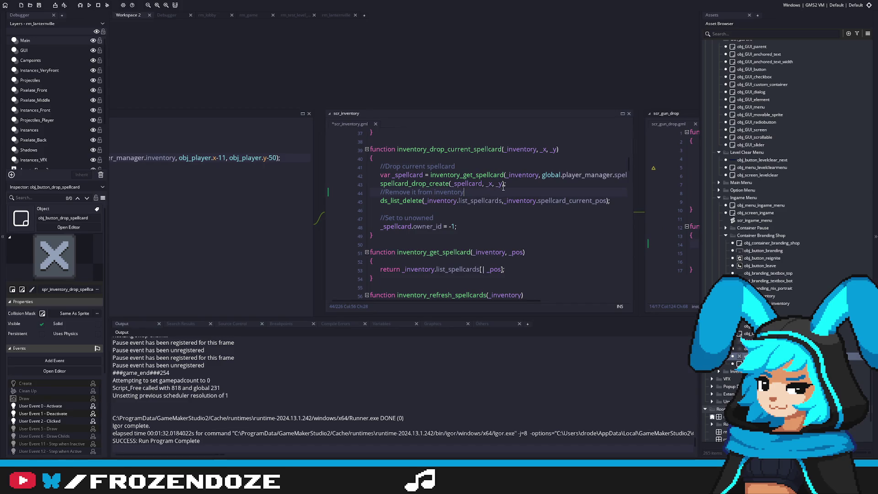
pyautogui.scroll(-7, 480, 191)
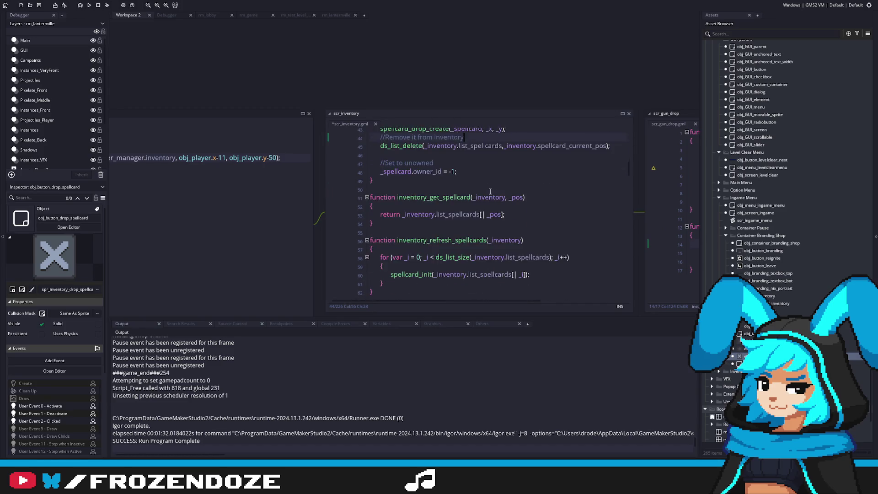
pyautogui.scroll(10, 489, 191)
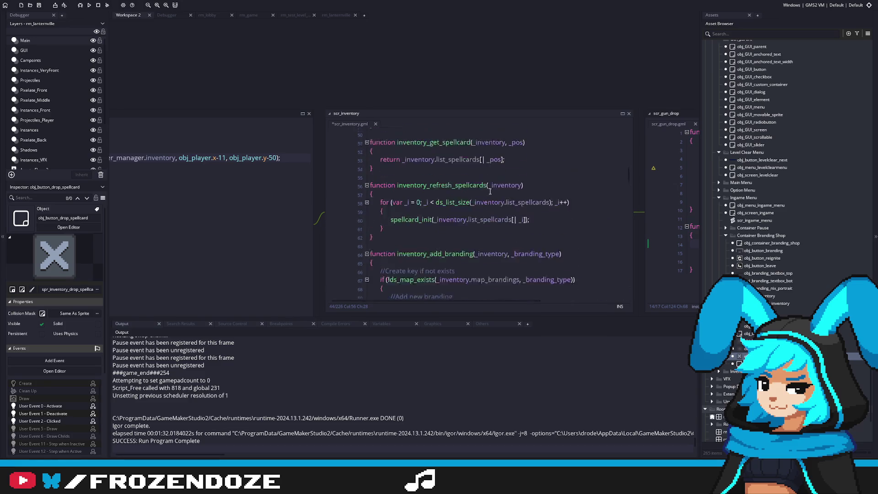
pyautogui.scroll(8, 490, 191)
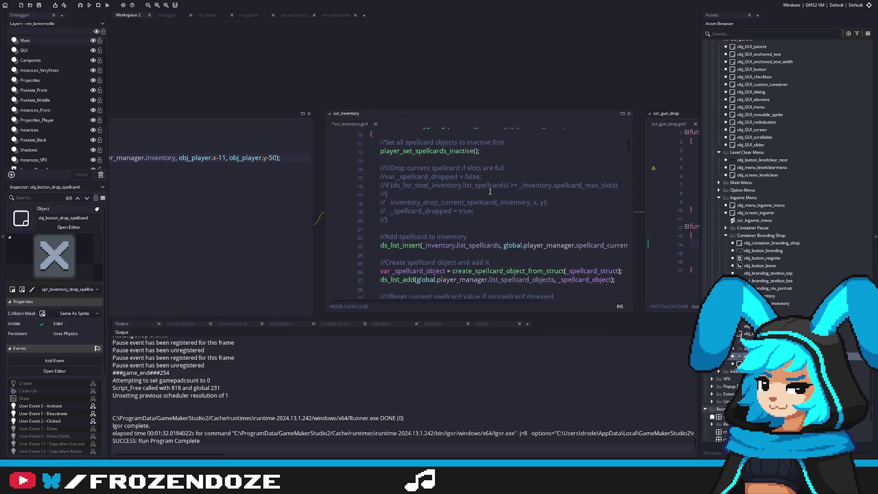
pyautogui.moveTo(628, 145)
pyautogui.mouseDown()
pyautogui.moveTo(624, 248)
pyautogui.moveTo(621, 97)
pyautogui.moveTo(642, 328)
pyautogui.moveTo(657, 147)
pyautogui.moveTo(639, 193)
pyautogui.mouseUp()
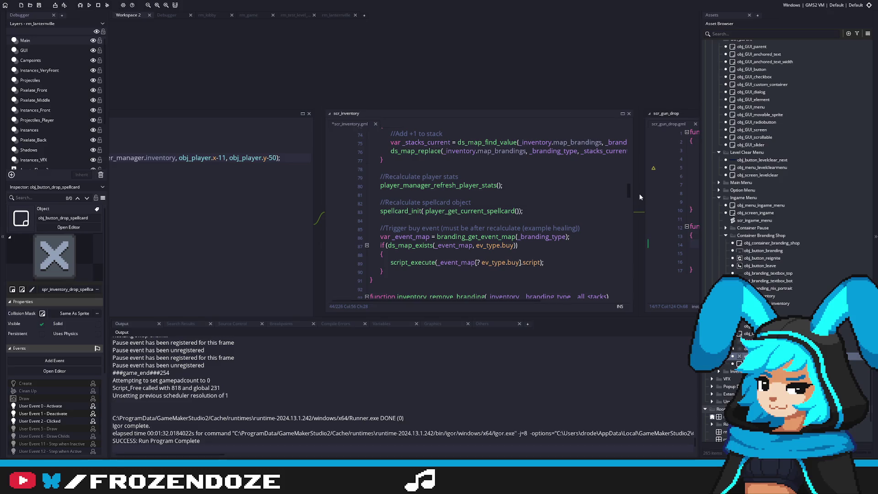
pyautogui.click(192, 157)
pyautogui.middleClick(183, 168)
pyautogui.click(474, 176)
pyautogui.press('Return')
pyautogui.press('Return')
# Step: Declare a new function inventory_remove_spellcard() with an empty body below the drop function
pyautogui.write('function inventory_')
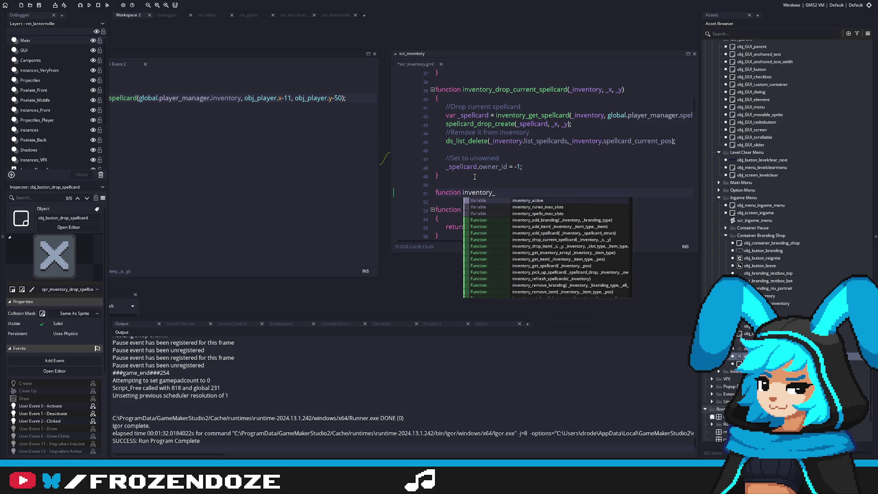
pyautogui.click(533, 166)
pyautogui.scroll(-8, 533, 167)
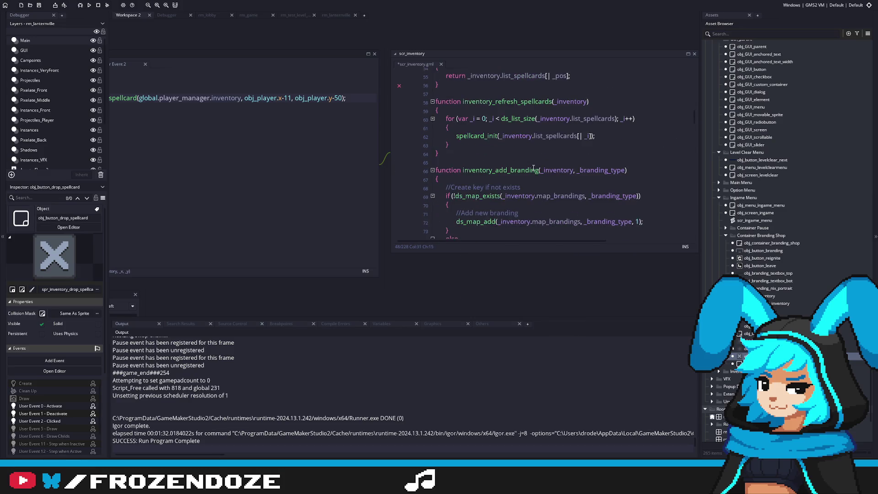
pyautogui.scroll(3, 533, 168)
pyautogui.scroll(-8, 533, 168)
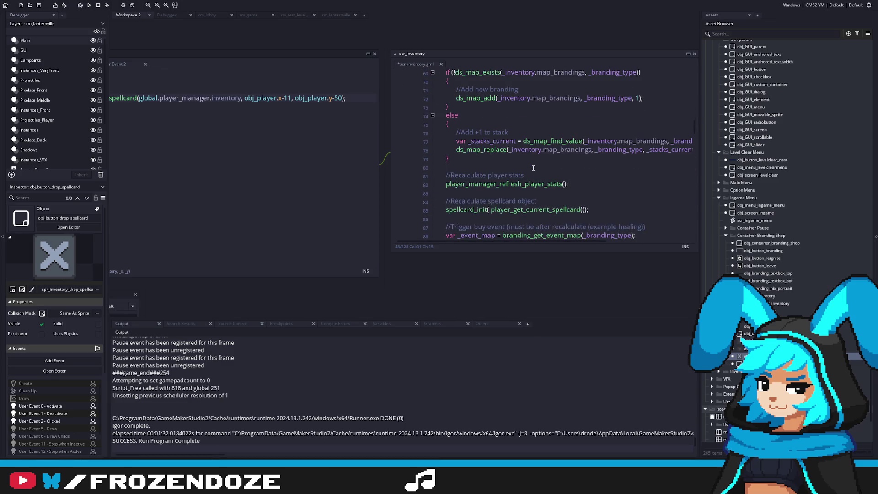
pyautogui.scroll(17, 534, 168)
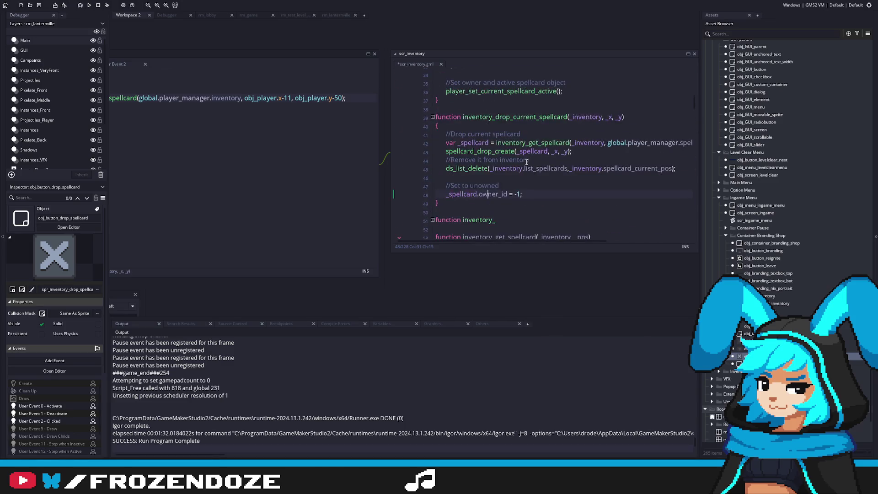
pyautogui.press('Down')
pyautogui.press('Down')
pyautogui.press('Down')
pyautogui.write('inventory_remove_spellcard')
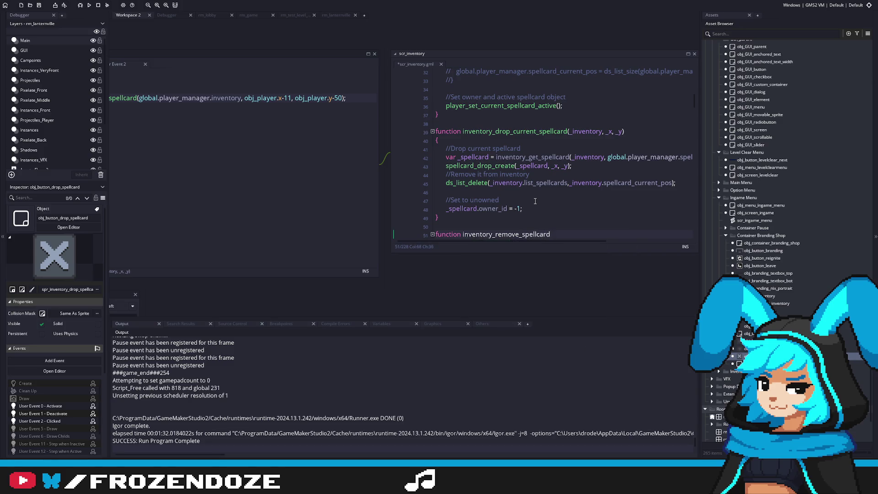
pyautogui.scroll(-2, 628, 198)
pyautogui.write('()')
pyautogui.press('Return')
pyautogui.write('{')
pyautogui.press('Return')
# Step: Give inventory_remove_spellcard the parameters (_inventory, _pos)
pyautogui.click(602, 90)
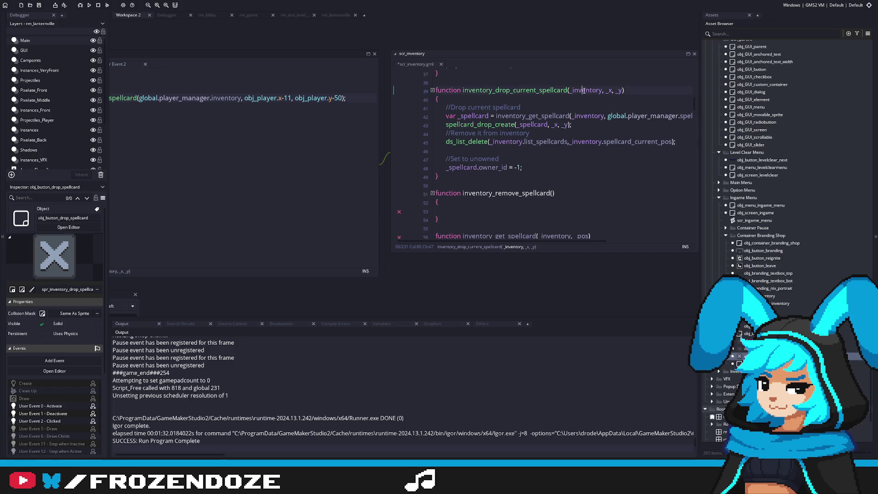
pyautogui.click(554, 193)
pyautogui.write('_inventory')
pyautogui.write(', _pos)')
pyautogui.scroll(-9, 640, 196)
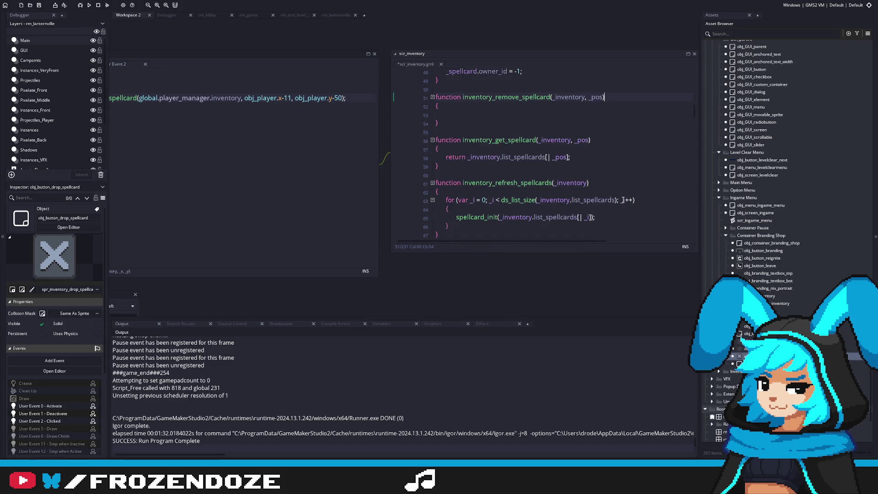
pyautogui.scroll(-10, 653, 206)
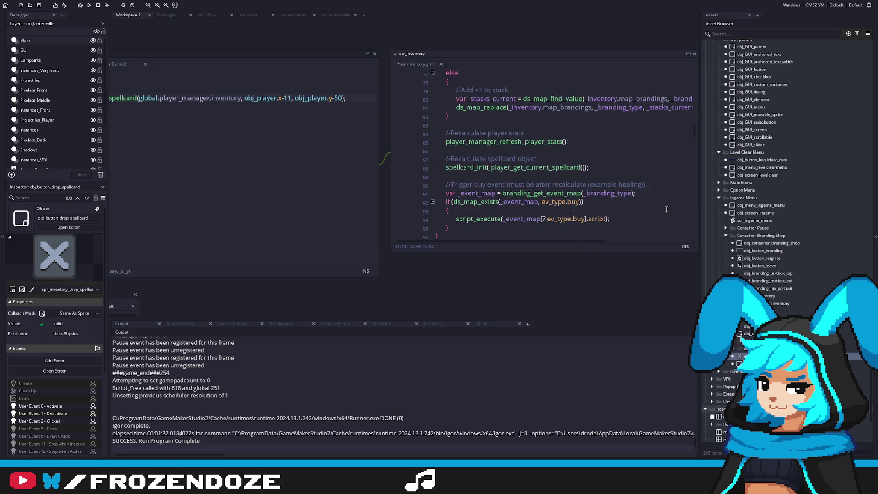
pyautogui.scroll(-11, 664, 208)
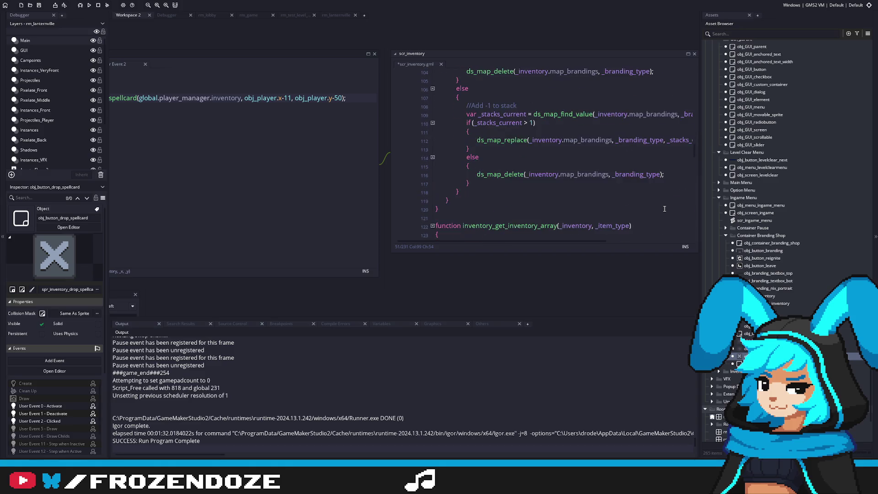
pyautogui.scroll(11, 640, 203)
pyautogui.scroll(4, 609, 199)
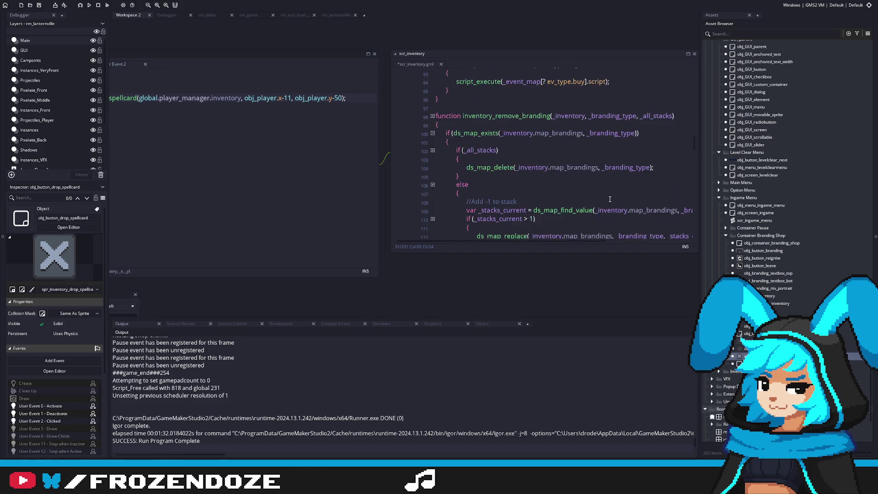
pyautogui.scroll(10, 609, 199)
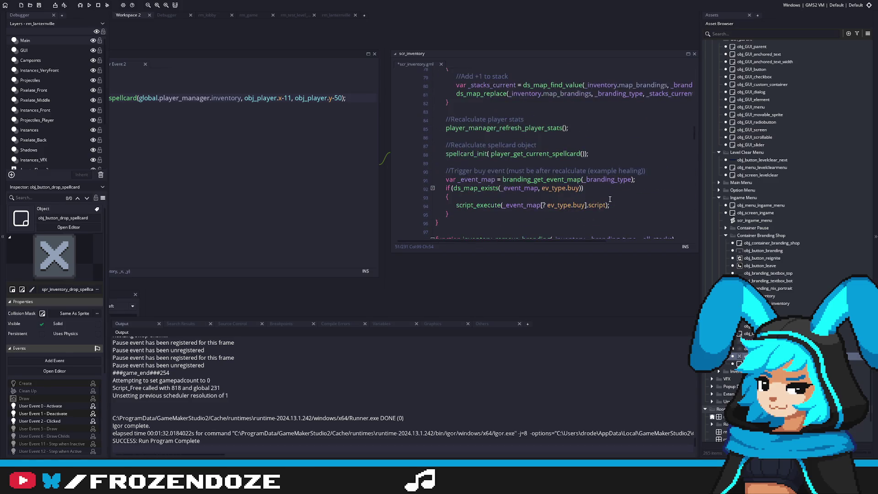
pyautogui.scroll(4, 609, 199)
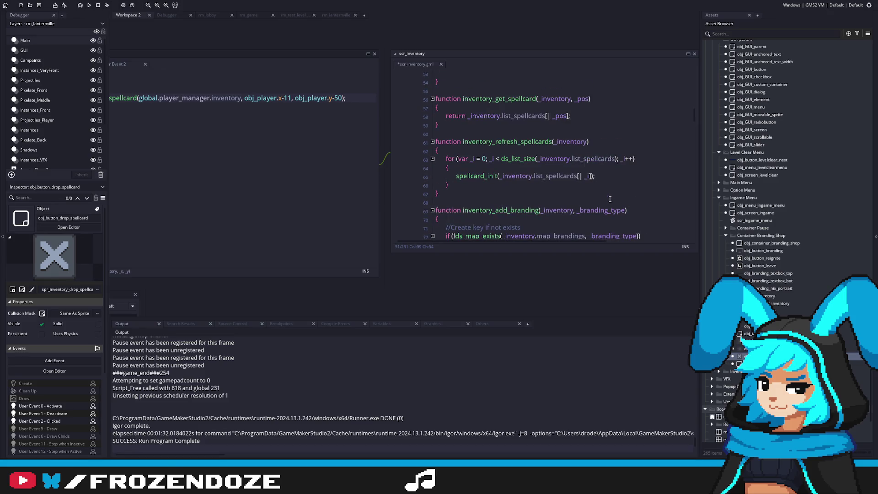
pyautogui.click(544, 161)
pyautogui.scroll(1, 543, 161)
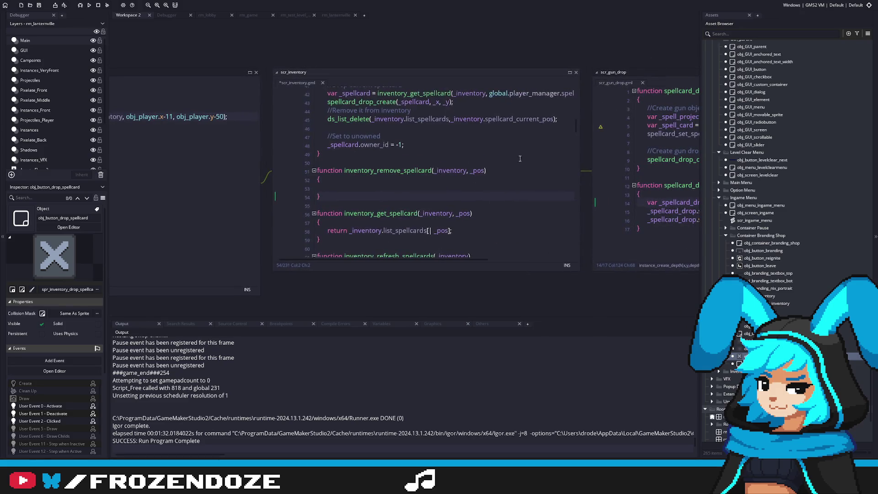
pyautogui.scroll(1, 509, 158)
# Step: Copy the ds_list_delete line into the new body and change its position argument to _pos
pyautogui.click(328, 132)
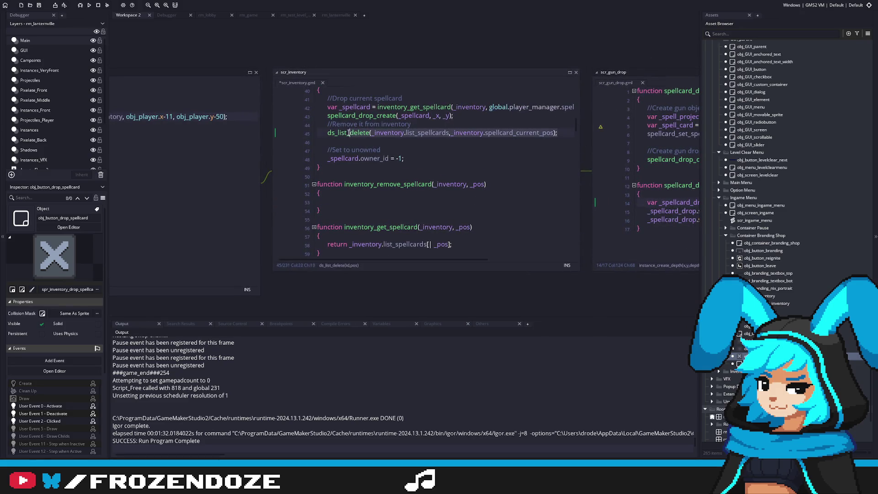
pyautogui.hotkey('ctrl', 'c')
pyautogui.click(359, 199)
pyautogui.hotkey('ctrl', 'v')
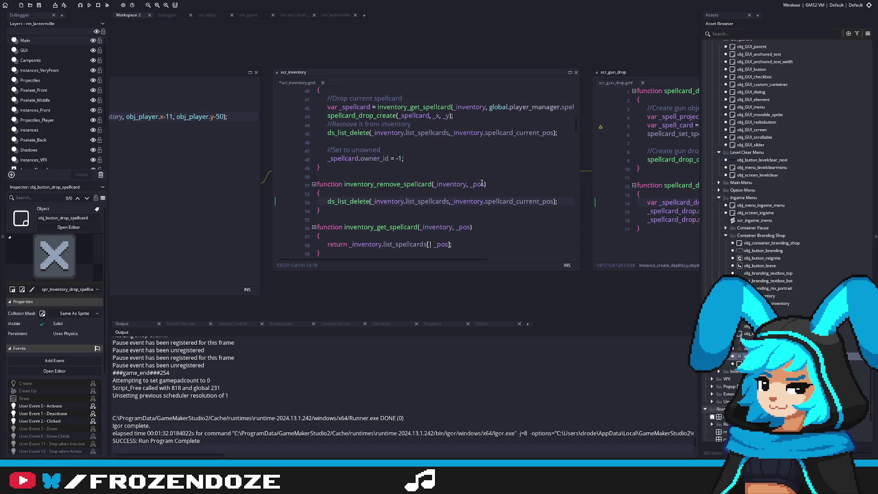
pyautogui.moveTo(451, 202); pyautogui.dragTo(554, 204)
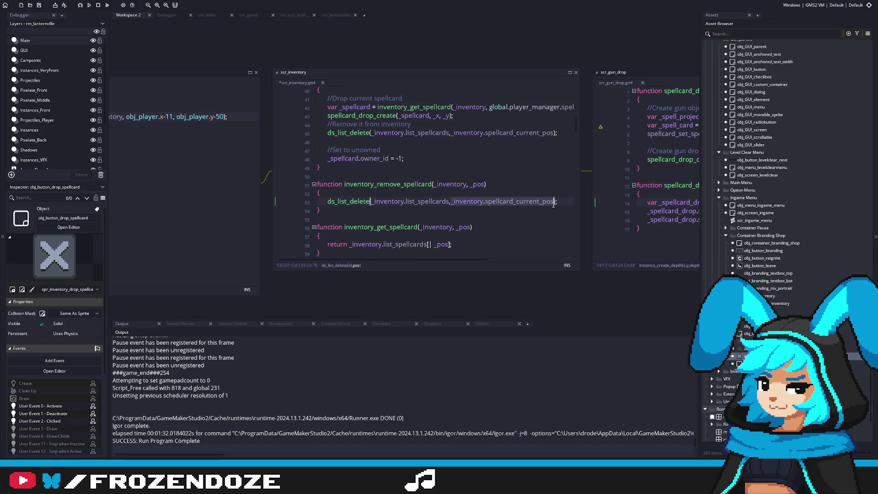
pyautogui.write('_pos')
pyautogui.press('Up')
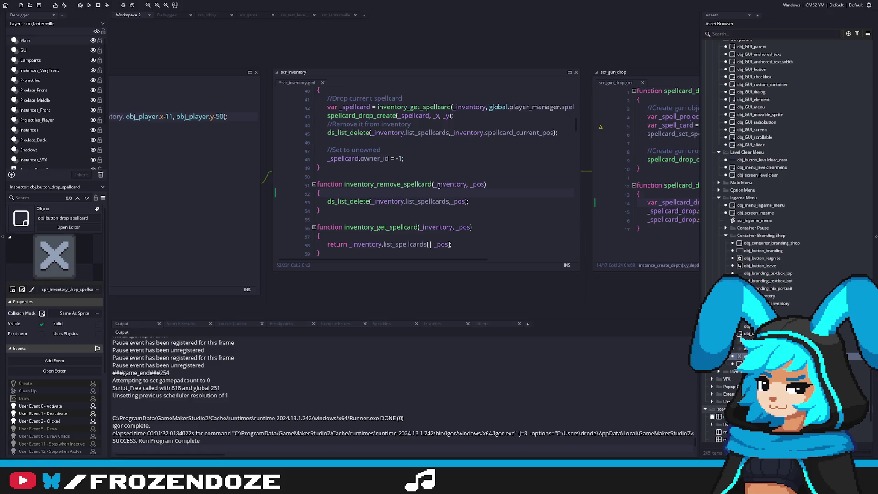
# Step: Replace the drop function's ds_list_delete call with inventory_remove_spellcard, removing list_spellcards from its argument
pyautogui.click(433, 184)
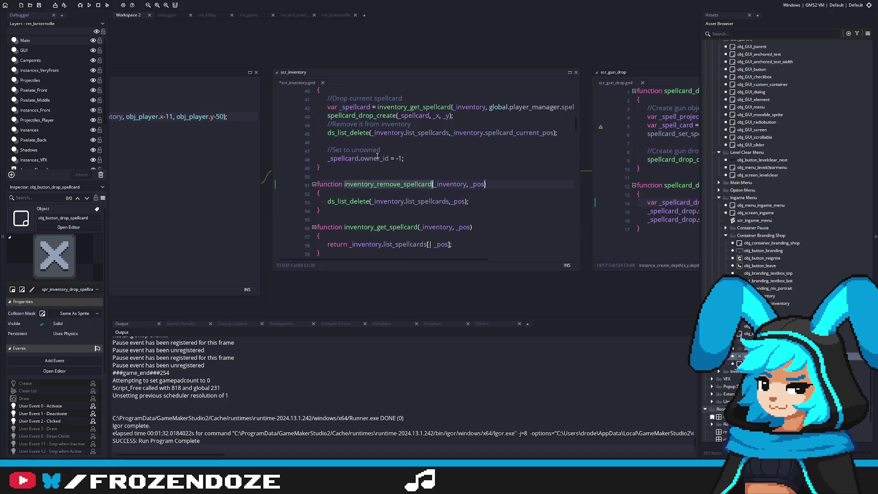
pyautogui.doubleClick(344, 133)
pyautogui.hotkey('ctrl', 'v')
pyautogui.doubleClick(461, 133)
pyautogui.press('BackSpace')
pyautogui.press('BackSpace')
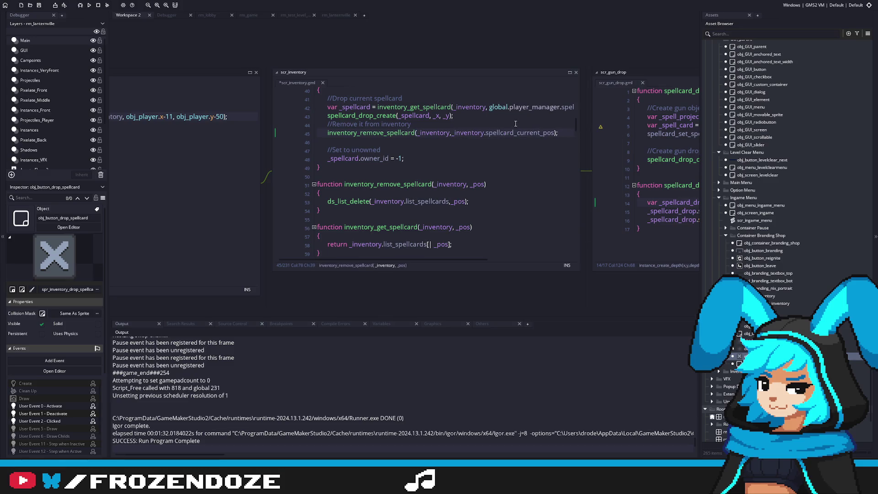
# Step: Use global.player_manager.spellcard_current_pos as the removal position, fix the comma spacing and save
pyautogui.click(543, 157)
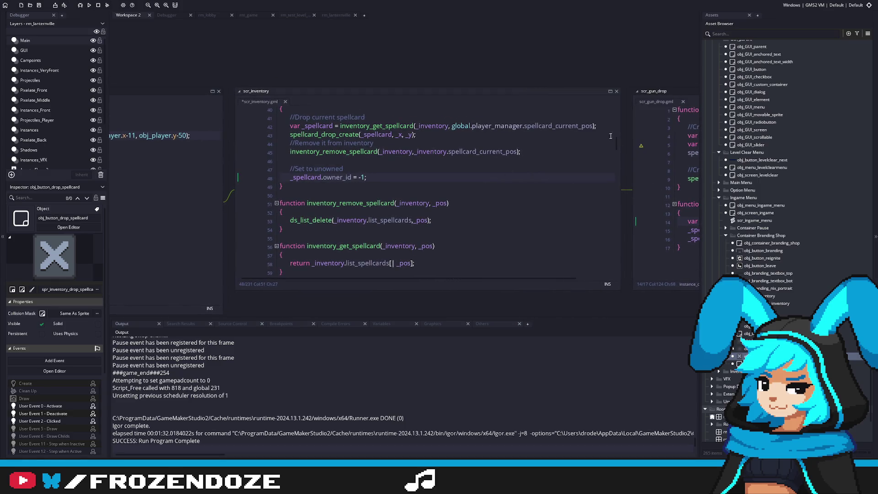
pyautogui.moveTo(593, 126); pyautogui.dragTo(451, 128)
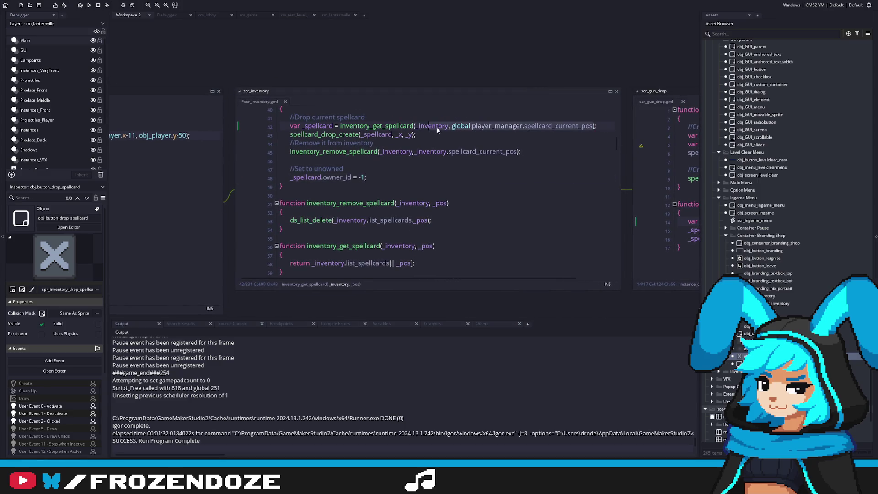
pyautogui.hotkey('ctrl', 'c')
pyautogui.moveTo(416, 151); pyautogui.dragTo(516, 151)
pyautogui.hotkey('ctrl', 'v')
pyautogui.click(415, 151)
pyautogui.press('BackSpace')
pyautogui.press('Right')
pyautogui.hotkey('ctrl', 's')
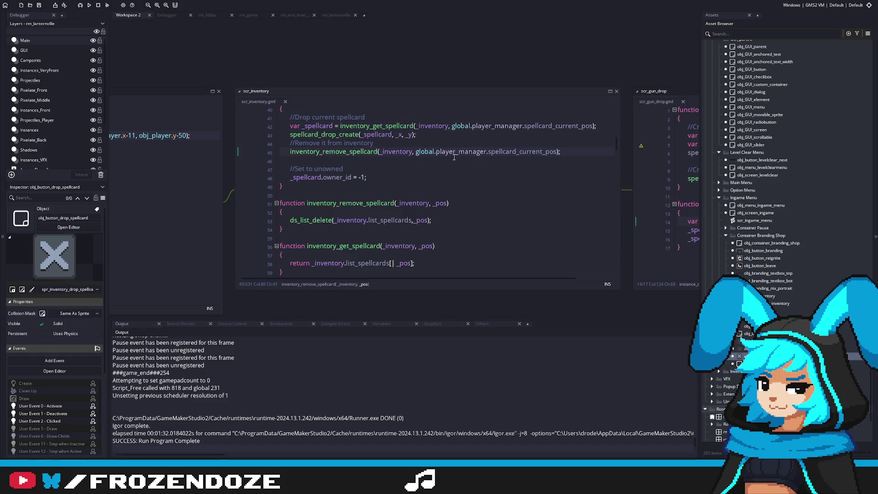
pyautogui.click(444, 136)
pyautogui.click(384, 151)
# Step: Follow spellcard_drop_create into scr_gun_drop and on to the obj_spellcard_drop object
pyautogui.middleClick(320, 134)
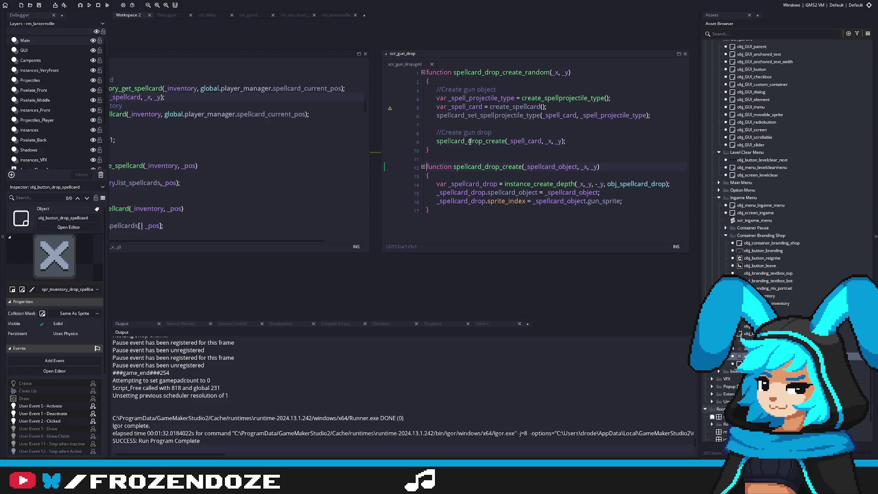
pyautogui.click(485, 194)
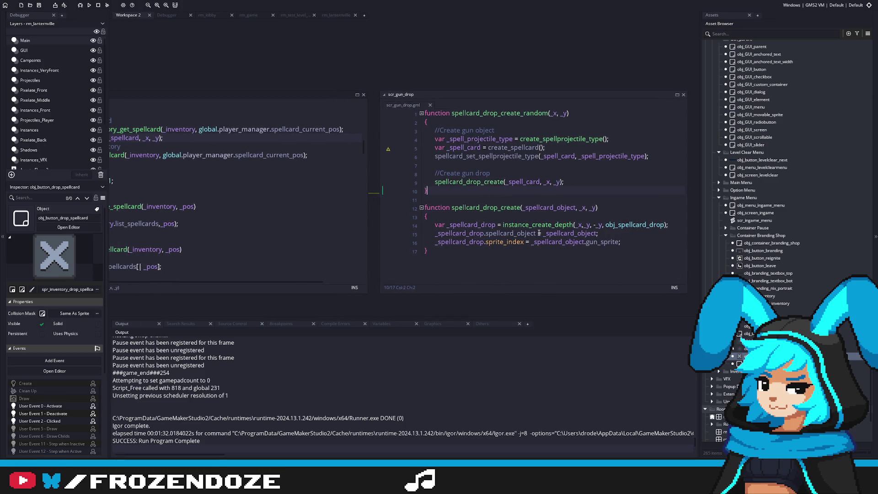
pyautogui.middleClick(622, 222)
# Step: Find obj_spellcard_drop through an Asset Browser search, select it, and clear the search
pyautogui.click(741, 33)
pyautogui.write('w')
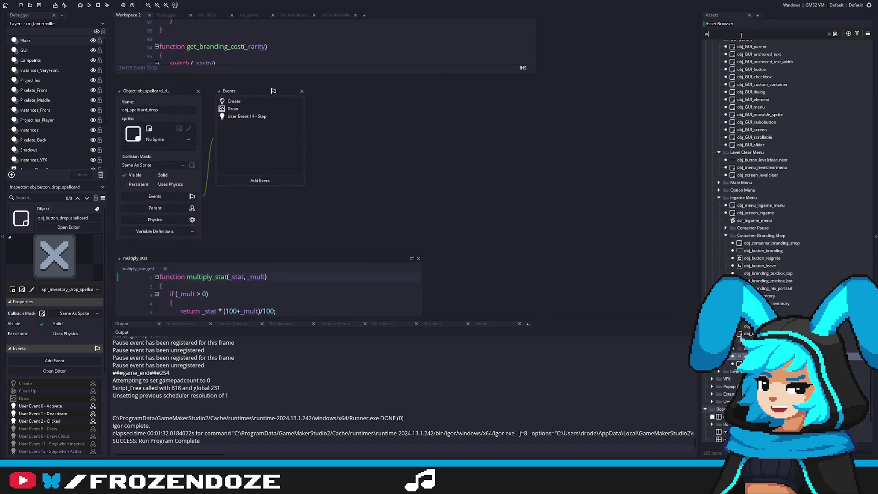
pyautogui.write('pellcard_d')
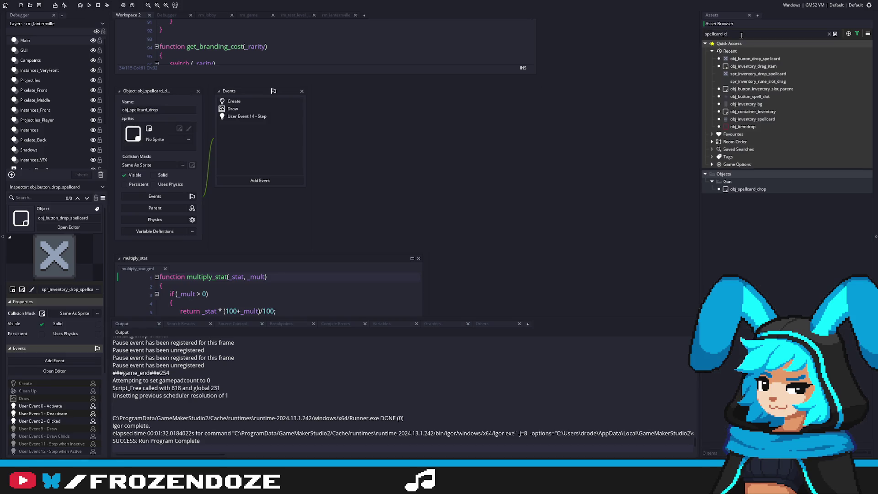
pyautogui.click(768, 190)
pyautogui.click(829, 33)
pyautogui.scroll(-5, 780, 258)
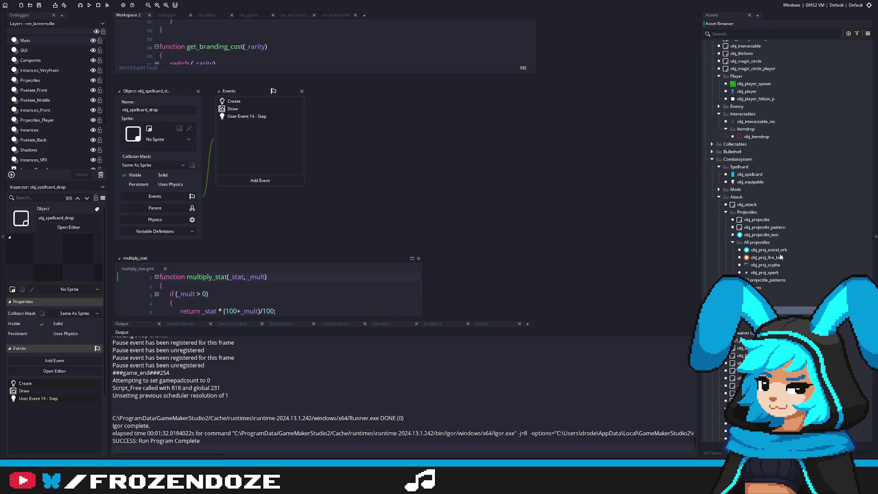
pyautogui.scroll(2, 778, 183)
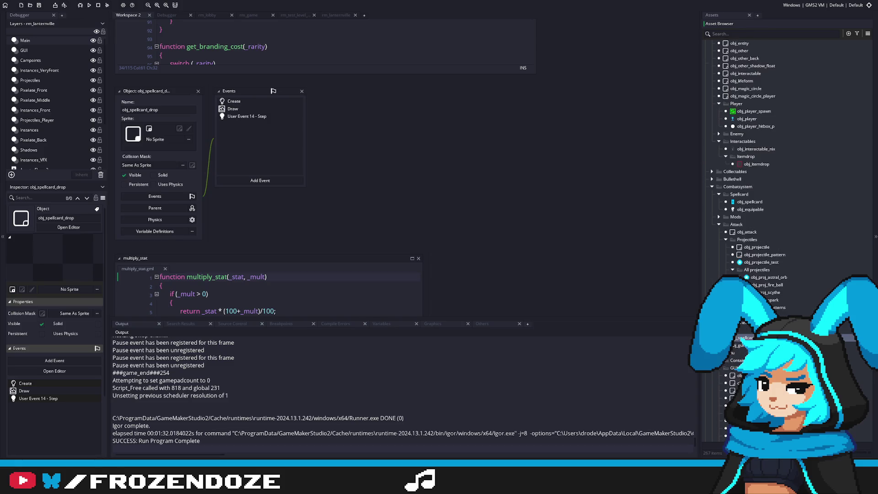
# Step: Review obj_spellcard_drop's Create and Draw code, then delete the x/y round() lines and blank lines
pyautogui.doubleClick(262, 101)
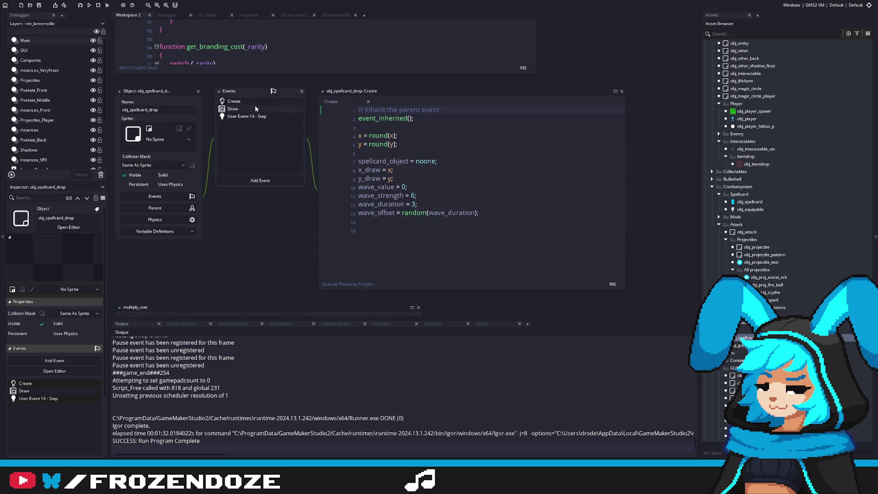
pyautogui.doubleClick(255, 109)
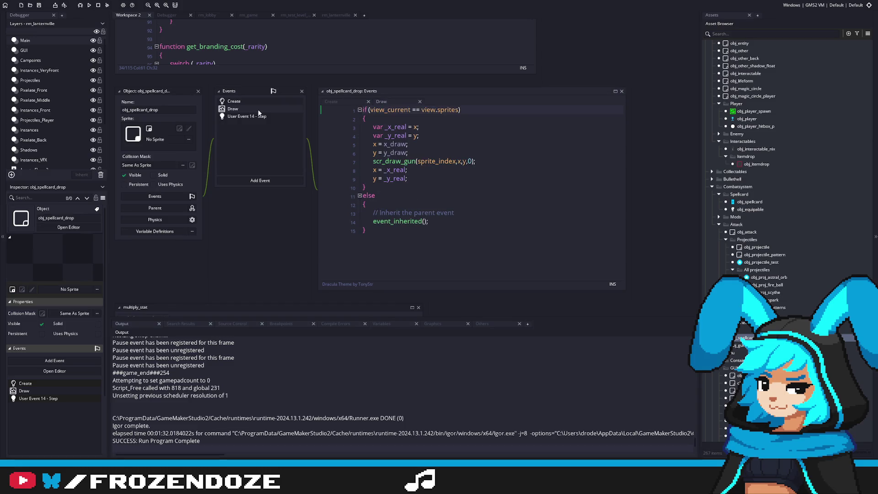
pyautogui.doubleClick(247, 116)
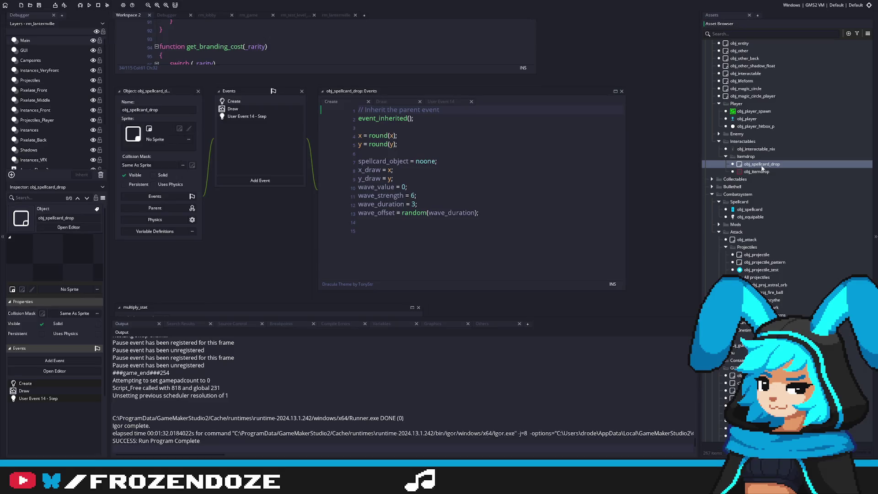
pyautogui.doubleClick(762, 165)
pyautogui.doubleClick(763, 165)
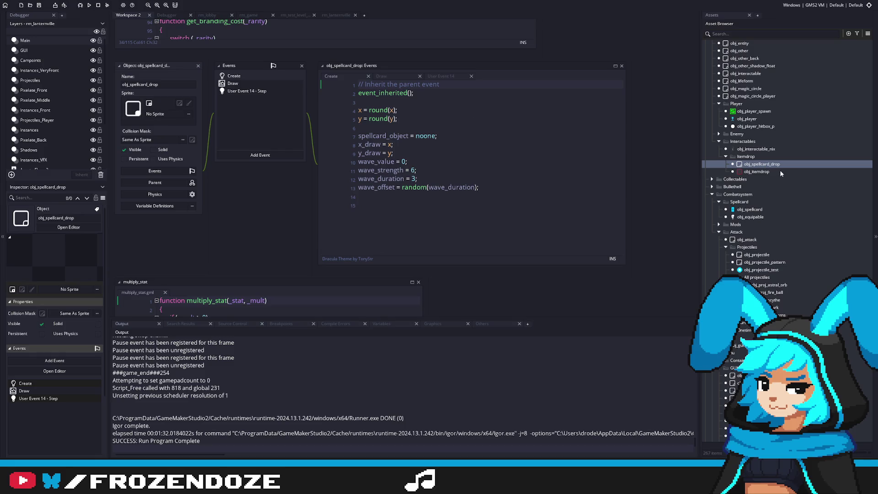
pyautogui.moveTo(398, 119); pyautogui.dragTo(351, 101)
pyautogui.press('BackSpace')
pyautogui.press('BackSpace')
pyautogui.click(410, 224)
pyautogui.press('BackSpace')
pyautogui.press('BackSpace')
# Step: Compare obj_itemdrop's Create code with obj_spellcard_drop's
pyautogui.doubleClick(773, 171)
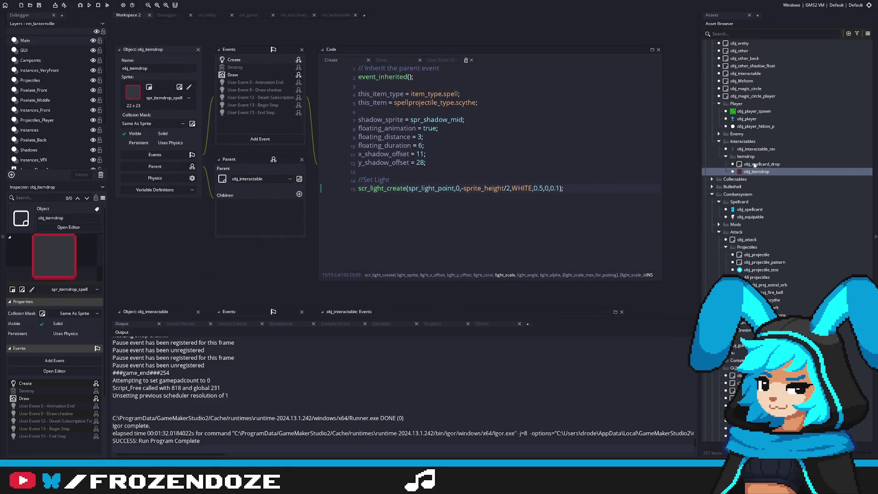
pyautogui.doubleClick(754, 164)
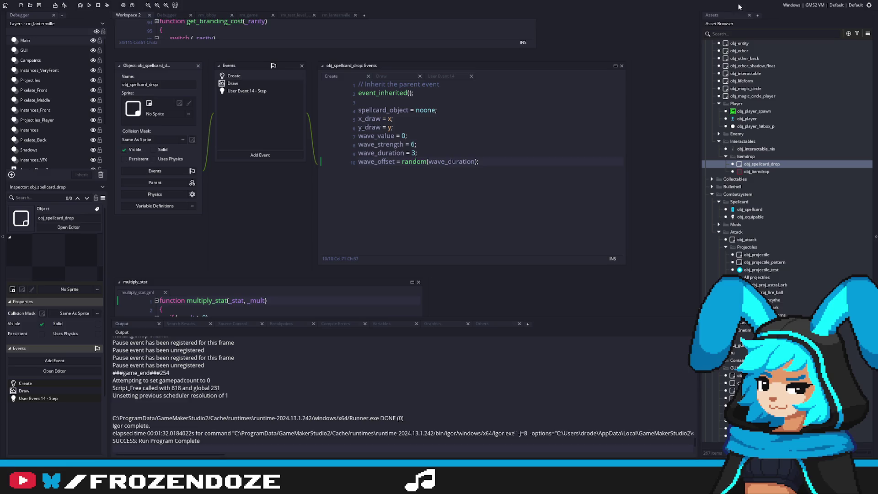
pyautogui.doubleClick(763, 171)
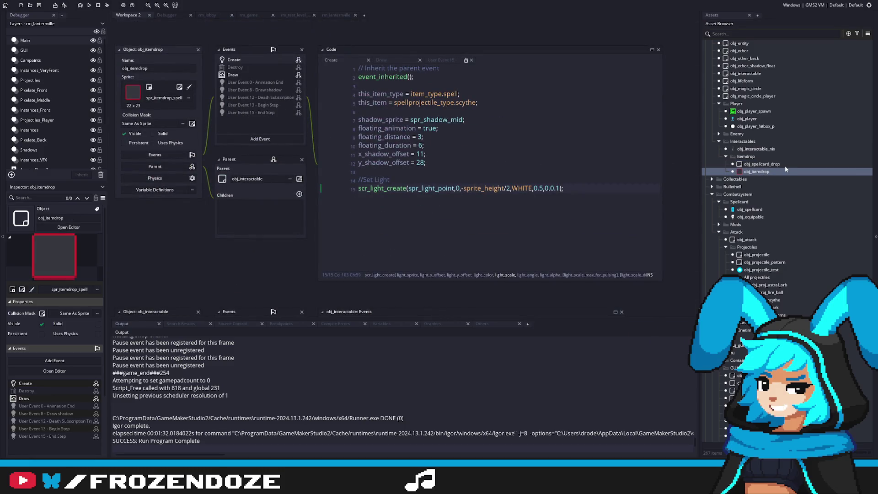
pyautogui.doubleClick(778, 164)
# Step: Set obj_spellcard_drop's parent to obj_interactable
pyautogui.click(160, 187)
pyautogui.click(260, 196)
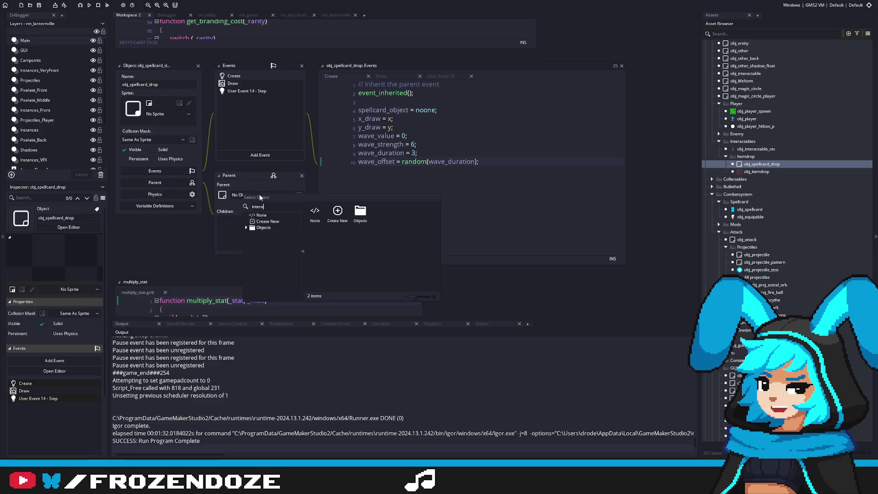
pyautogui.write('c')
pyautogui.click(386, 221)
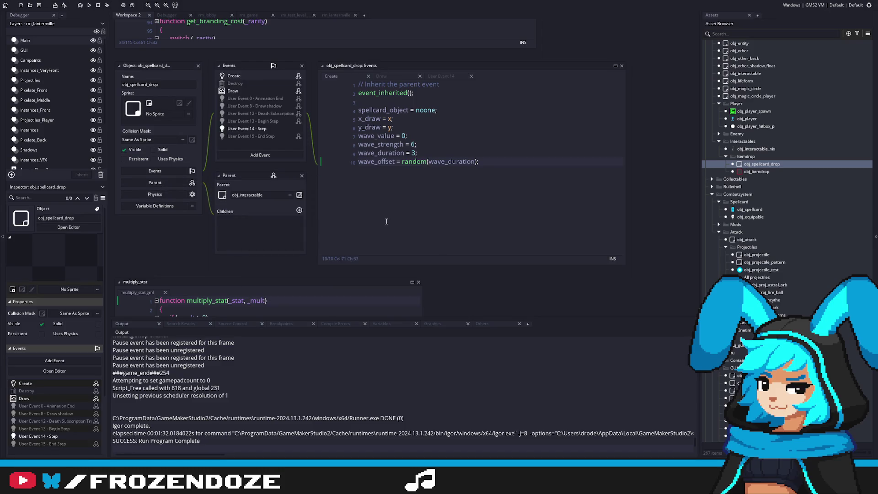
# Step: Replace obj_spellcard_drop's wave lines with obj_itemdrop's shadow, floating and light setup code
pyautogui.doubleClick(775, 171)
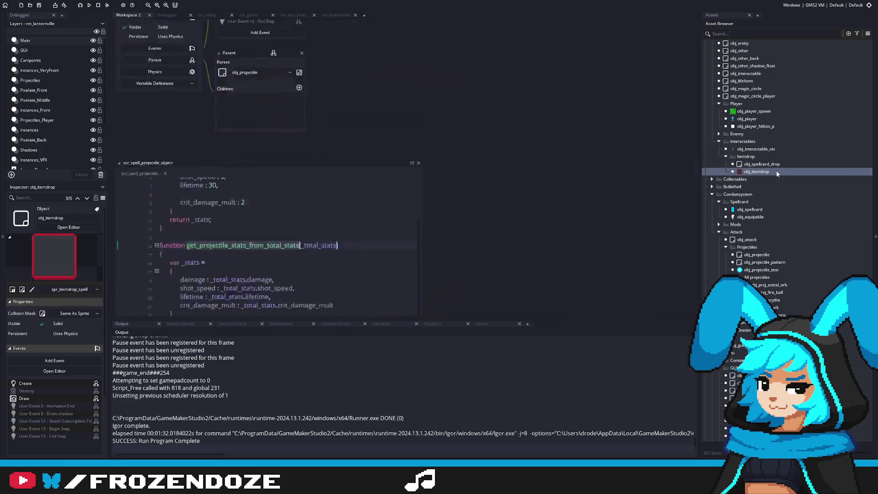
pyautogui.moveTo(438, 162)
pyautogui.mouseDown()
pyautogui.moveTo(357, 154)
pyautogui.moveTo(345, 123)
pyautogui.mouseUp()
pyautogui.moveTo(570, 188); pyautogui.dragTo(319, 118)
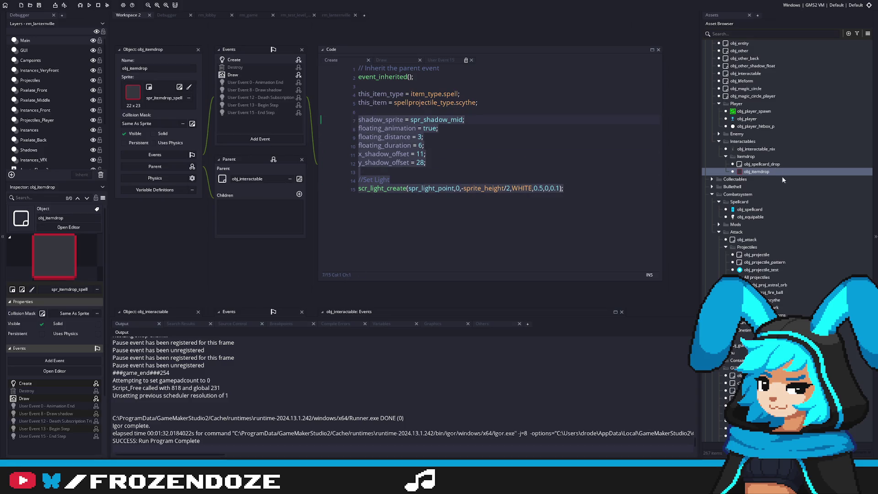
pyautogui.doubleClick(769, 164)
pyautogui.moveTo(520, 165)
pyautogui.mouseDown()
pyautogui.moveTo(347, 131)
pyautogui.moveTo(343, 119)
pyautogui.mouseUp()
pyautogui.hotkey('ctrl', 'v')
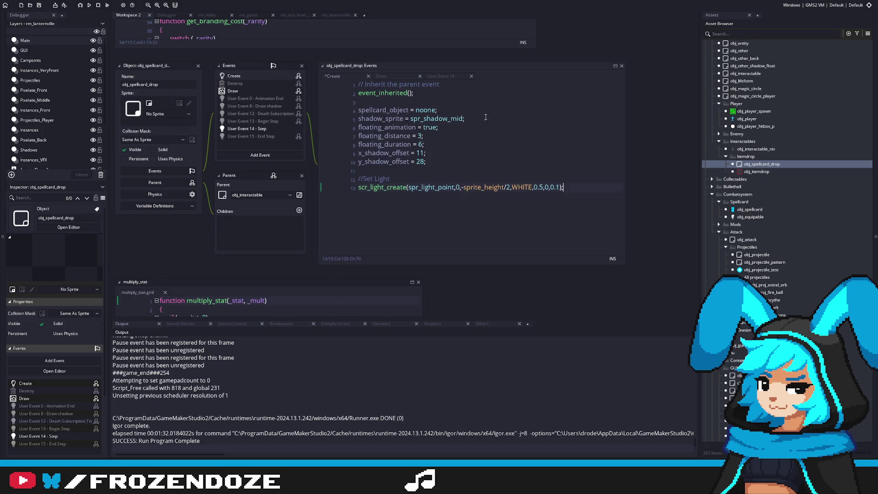
# Step: Rename spellcard_object to spellcard_struct initialised to -1, and check the light call's offsets
pyautogui.press('Return')
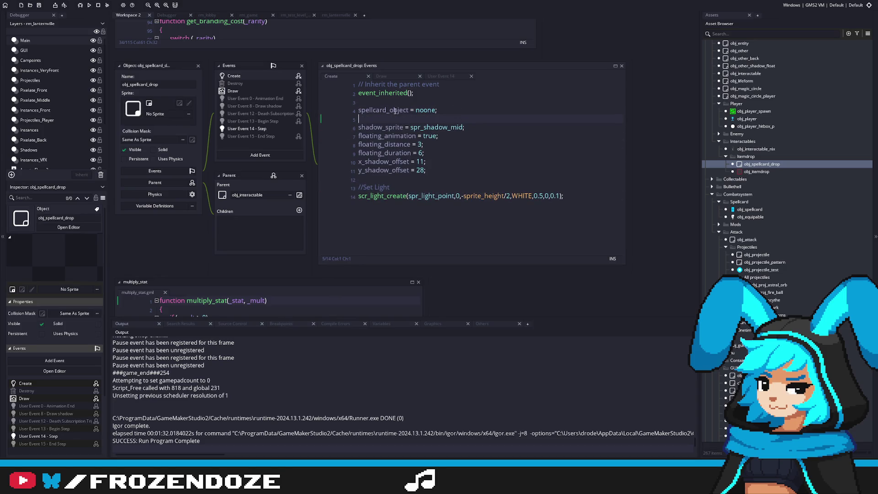
pyautogui.write('struct')
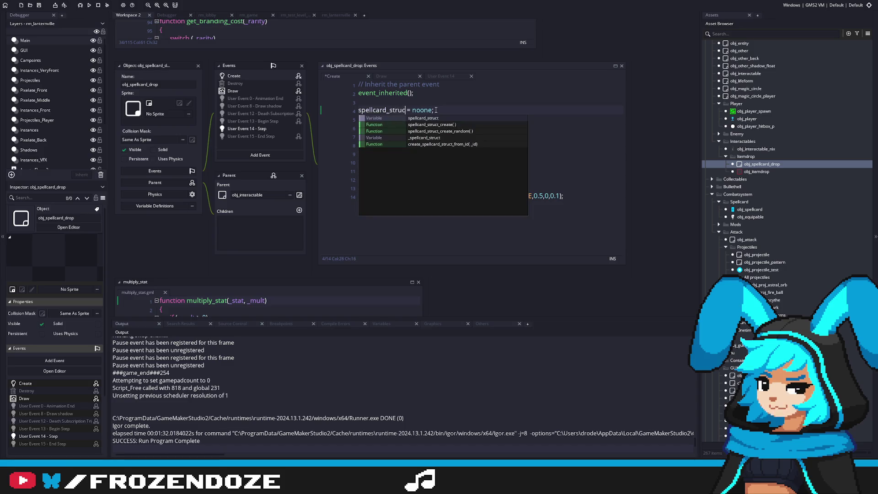
pyautogui.click(435, 110)
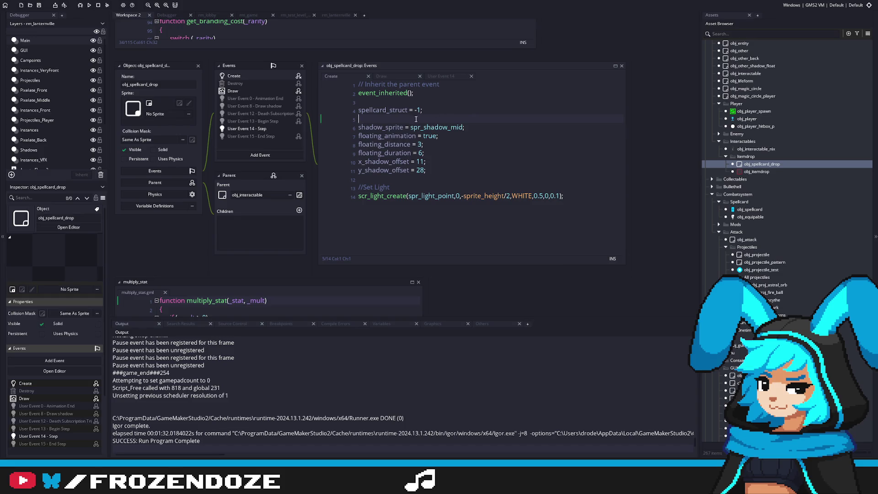
pyautogui.click(498, 225)
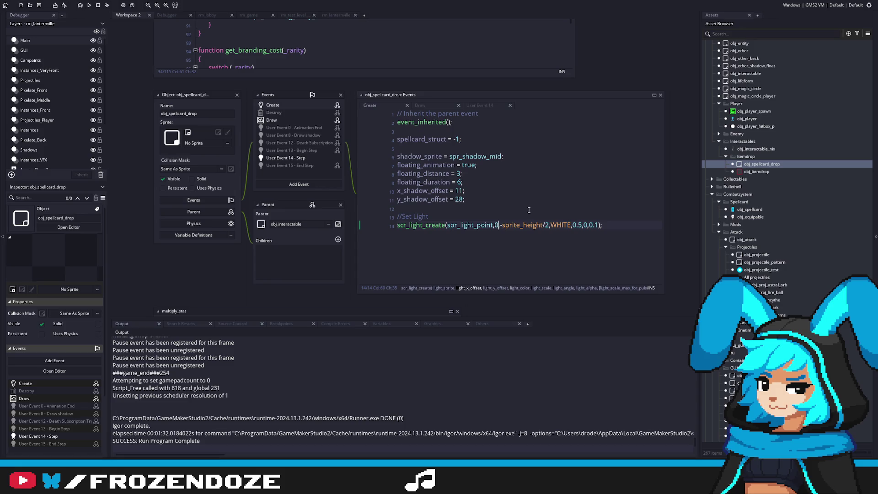
pyautogui.click(495, 225)
pyautogui.moveTo(501, 226); pyautogui.dragTo(536, 225)
pyautogui.click(522, 225)
# Step: In obj_itemdrop's Create code, make the light's y offset sprite_height/2 instead of negative
pyautogui.doubleClick(757, 171)
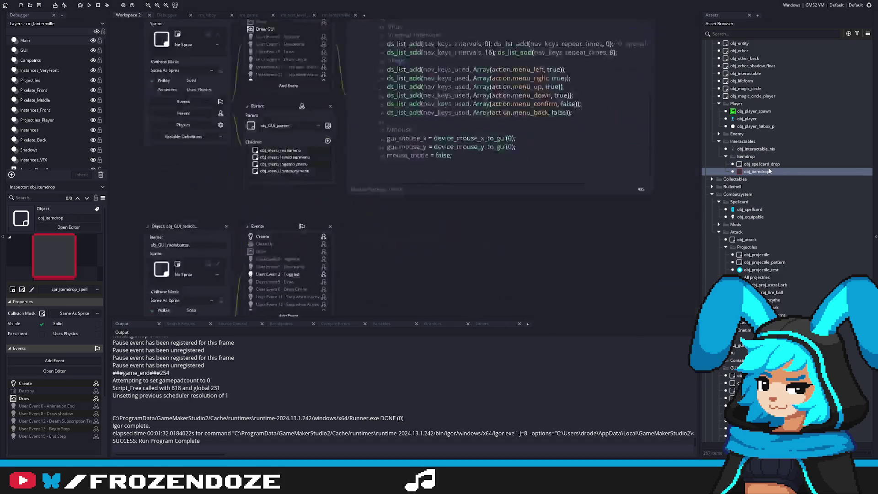
pyautogui.click(491, 188)
pyautogui.press('BackSpace')
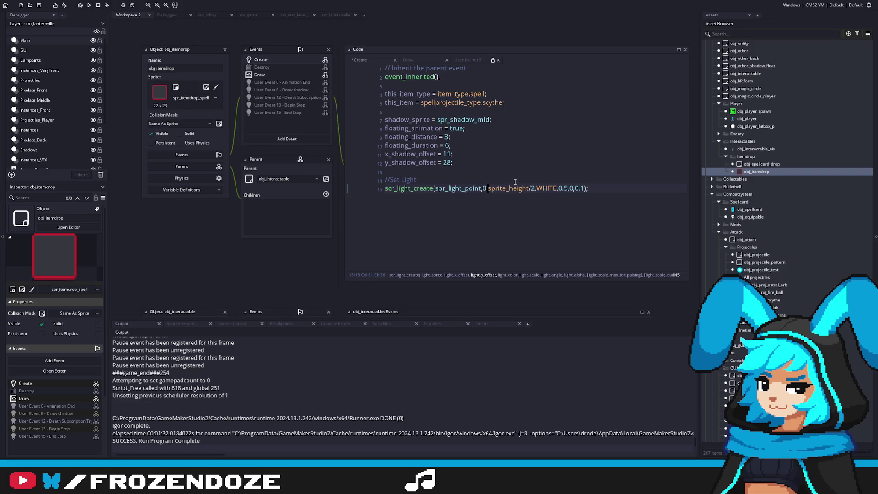
# Step: Set the scr_light_create x offset to sprite_width/2 in both objects and y offset to sprite_height/2
pyautogui.press('BackSpace')
pyautogui.write('sprite_widt')
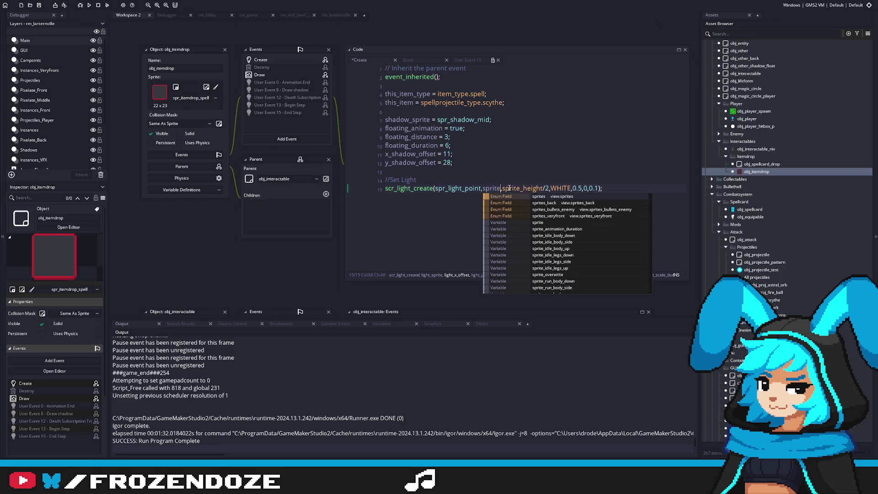
pyautogui.write('h/2,')
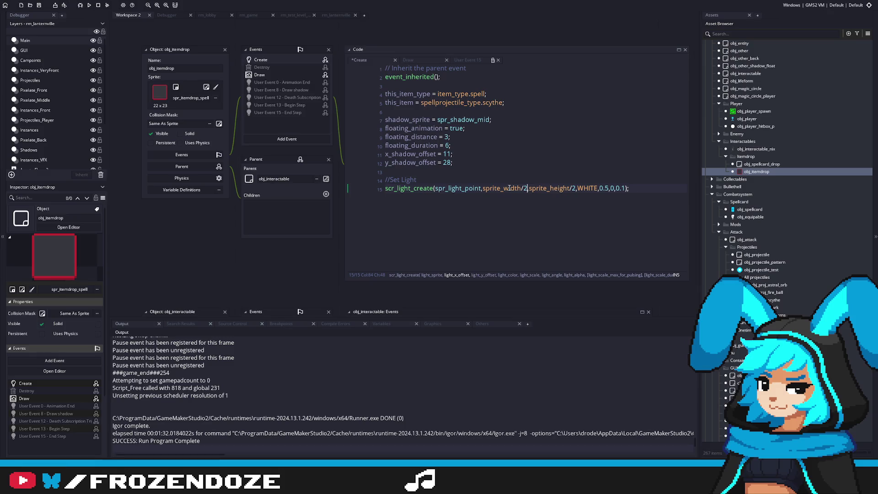
pyautogui.doubleClick(761, 164)
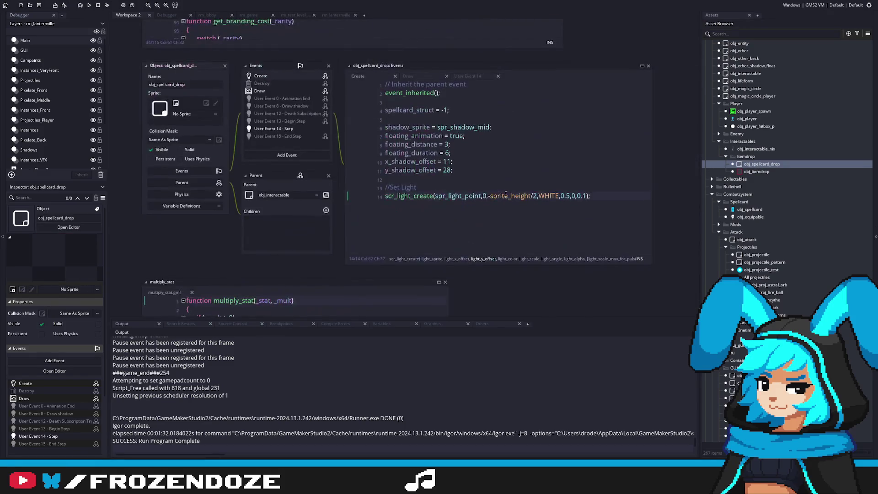
pyautogui.press('BackSpace')
pyautogui.write('sprite_width')
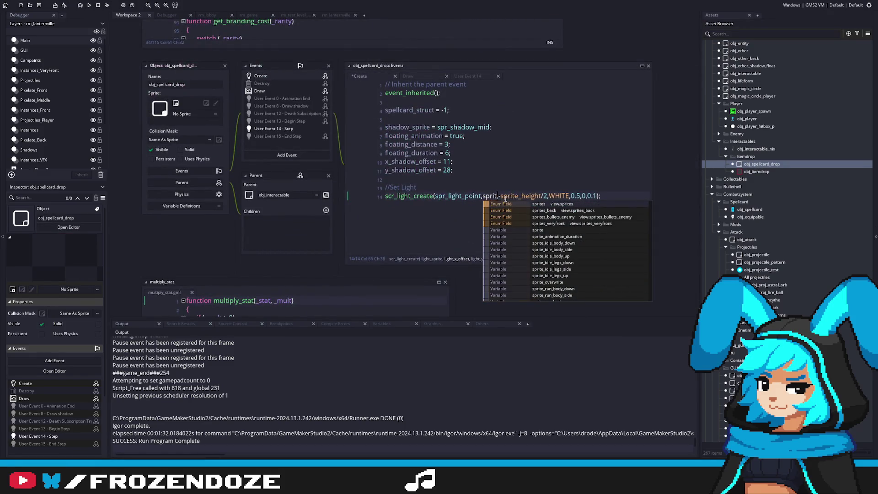
pyautogui.write('/2')
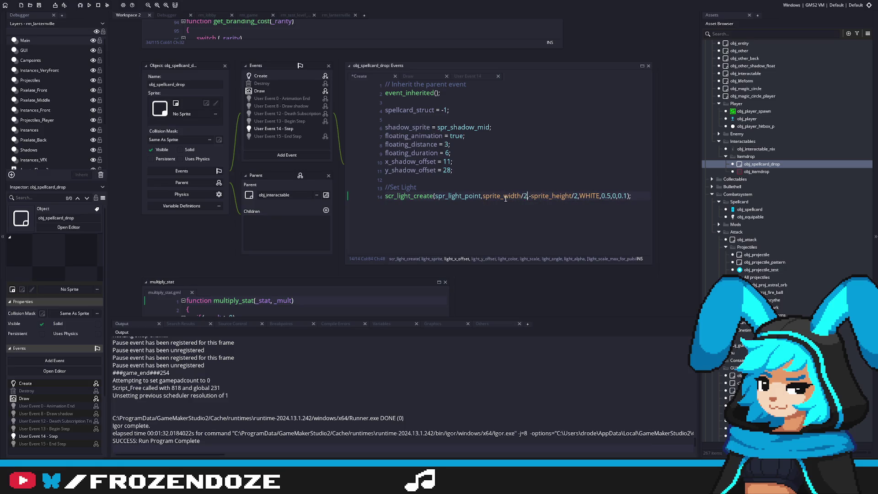
pyautogui.press('BackSpace')
# Step: Review obj_spellcard_drop's Draw event code, then return to its Create event
pyautogui.click(580, 176)
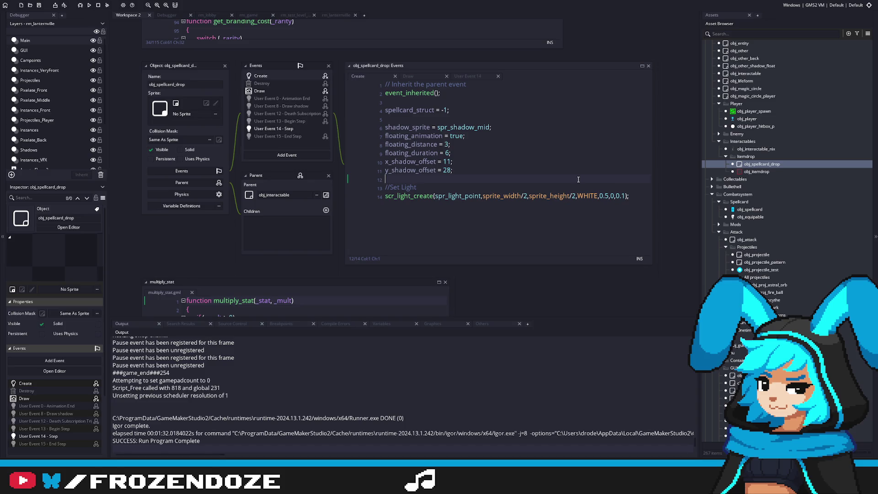
pyautogui.click(290, 90)
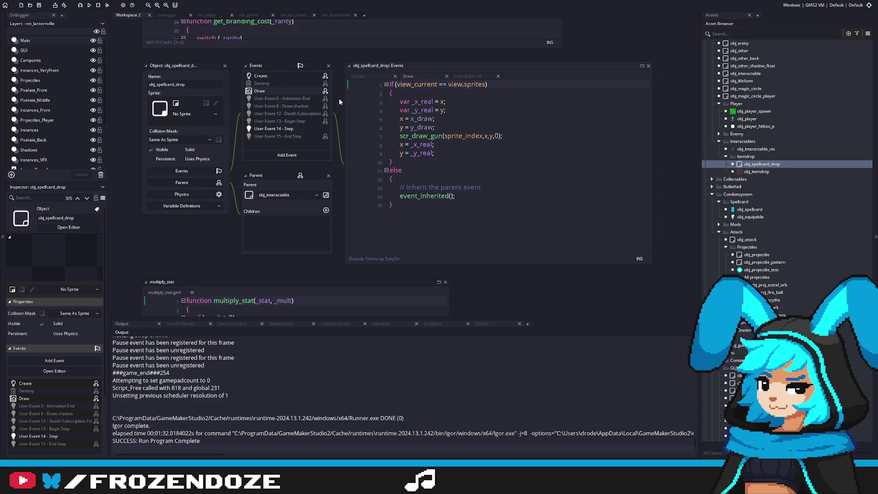
pyautogui.click(283, 76)
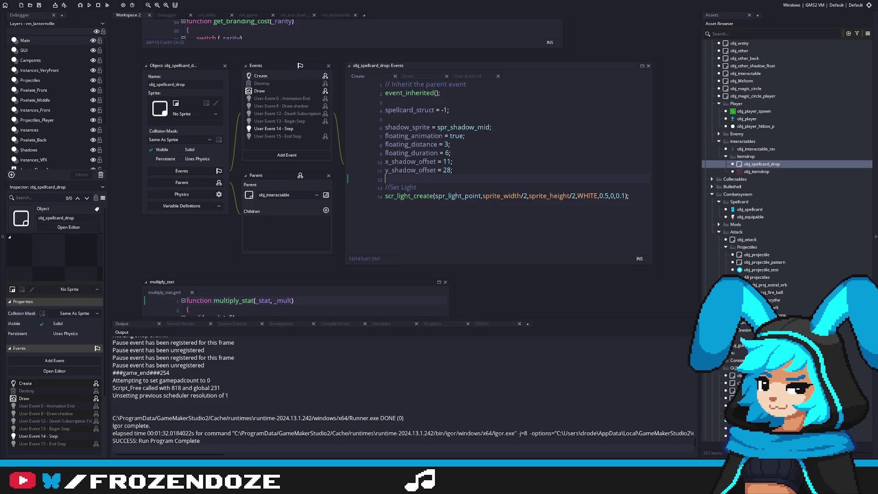
# Step: Build and run the game, then bring up the Lanternville game window
pyautogui.click(90, 6)
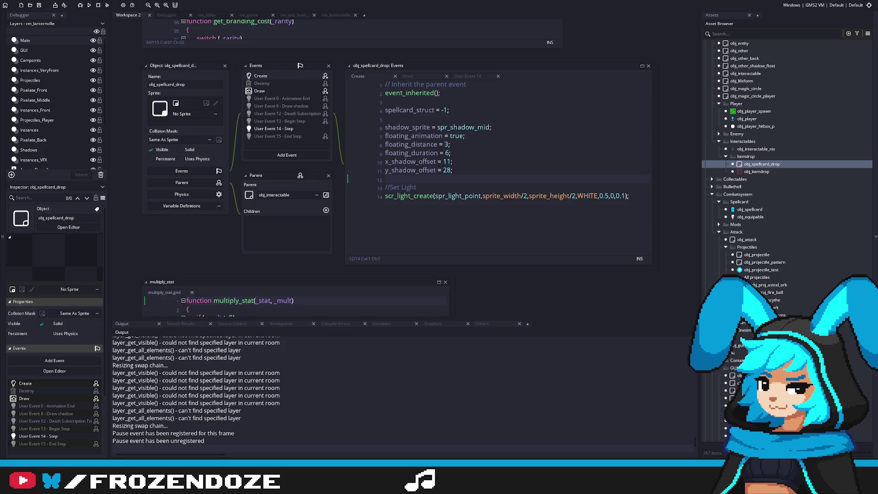
pyautogui.hotkey('alt', 'Tab')
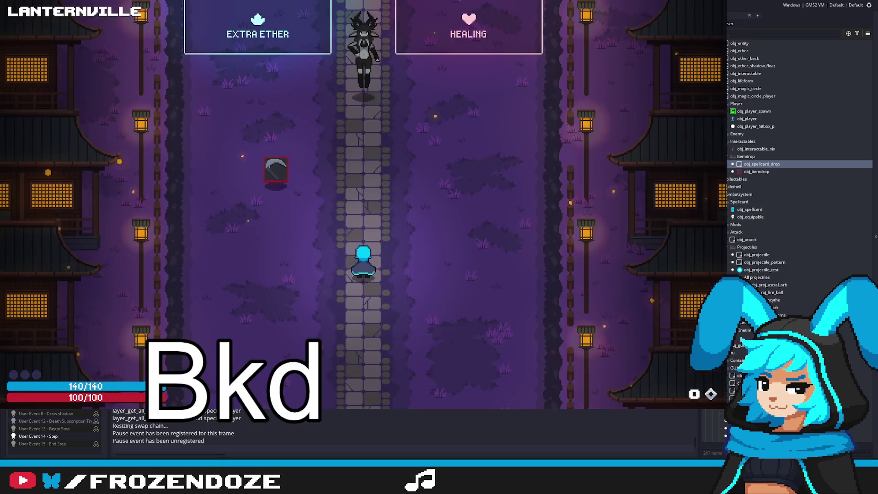
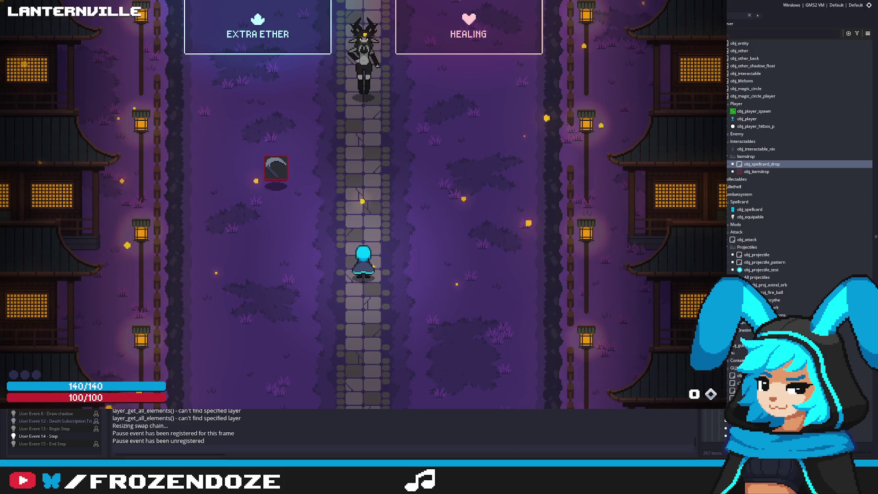
# Step: Check the in-game spellcard inventory, then close the running game
pyautogui.press('Tab')
pyautogui.press('Escape')
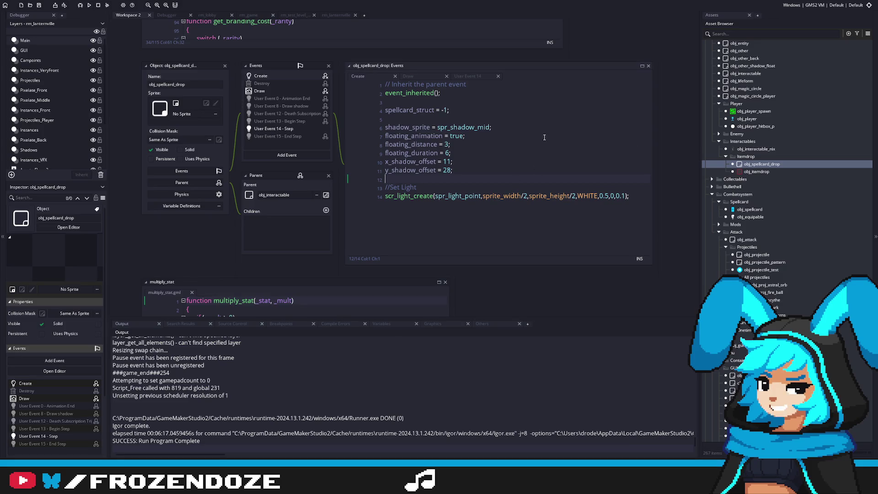
pyautogui.scroll(-9, 786, 170)
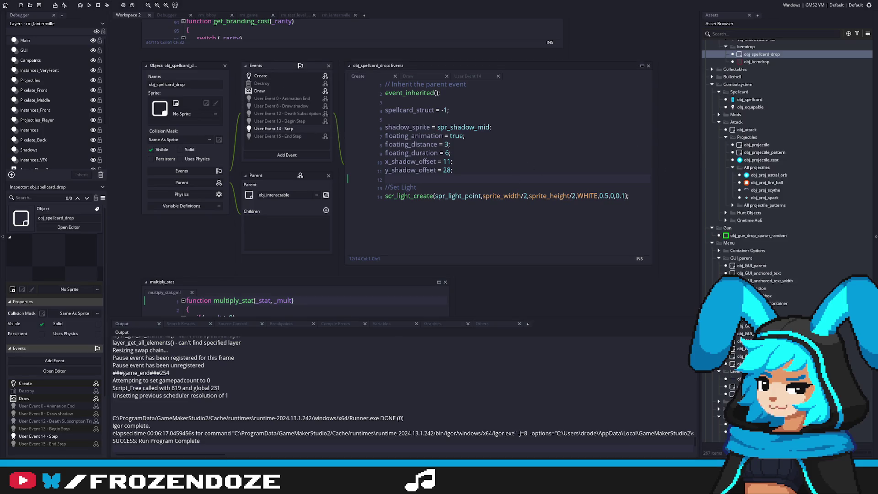
pyautogui.scroll(-4, 786, 169)
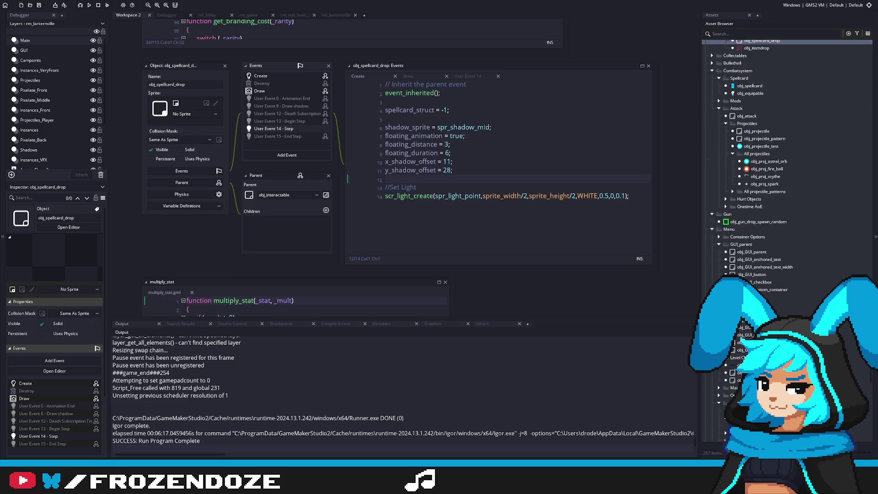
pyautogui.scroll(10, 784, 234)
# Step: Compare obj_itemdrop with obj_spellcard_drop's Create and User Event 14 code
pyautogui.doubleClick(763, 89)
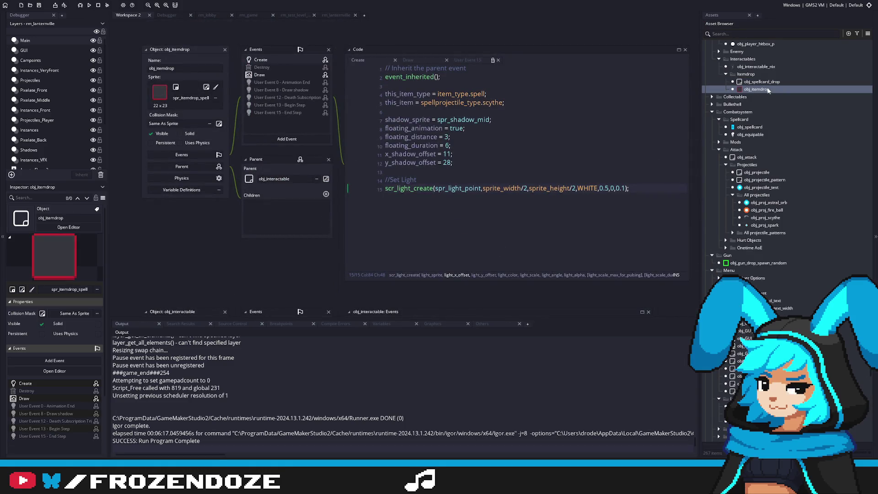
pyautogui.doubleClick(756, 82)
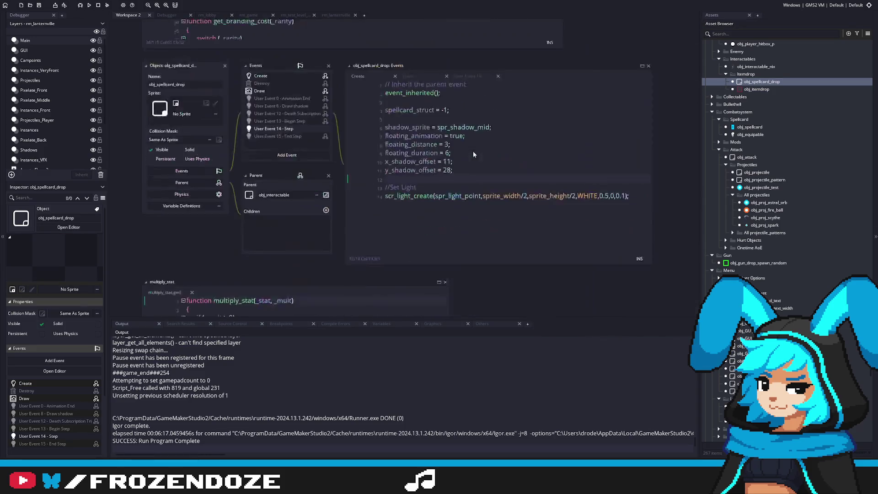
pyautogui.click(512, 142)
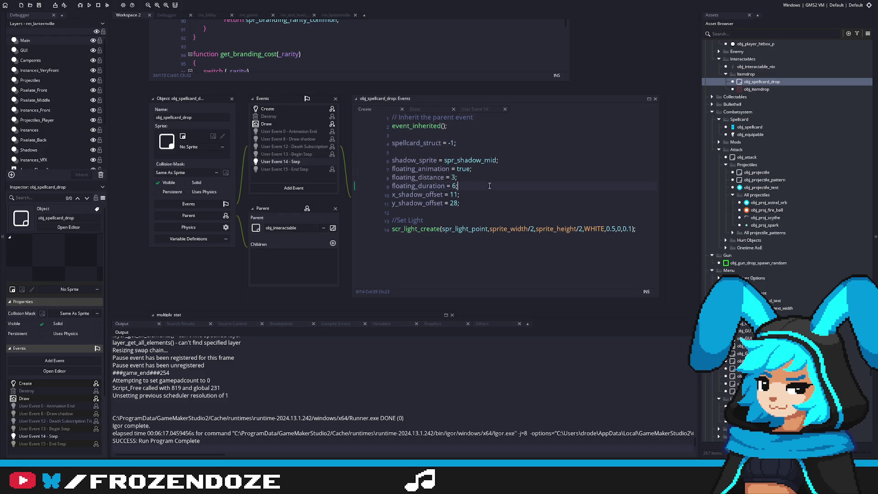
pyautogui.press('Down')
pyautogui.click(320, 162)
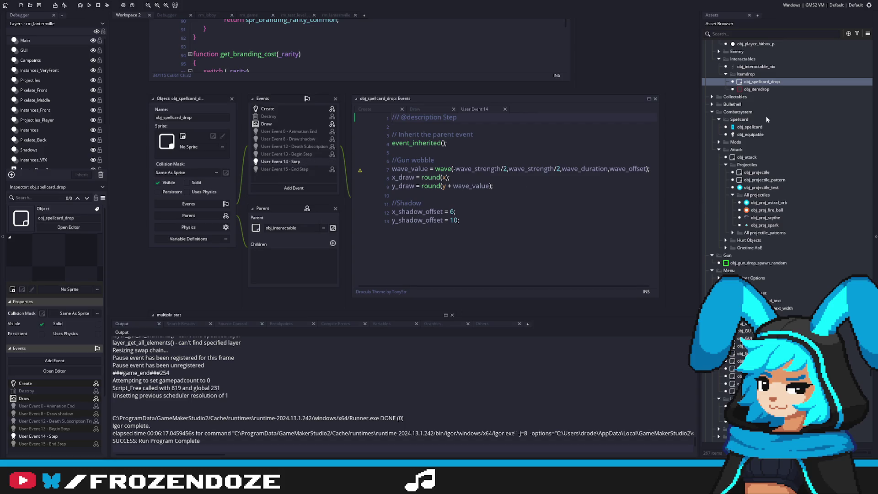
pyautogui.doubleClick(759, 89)
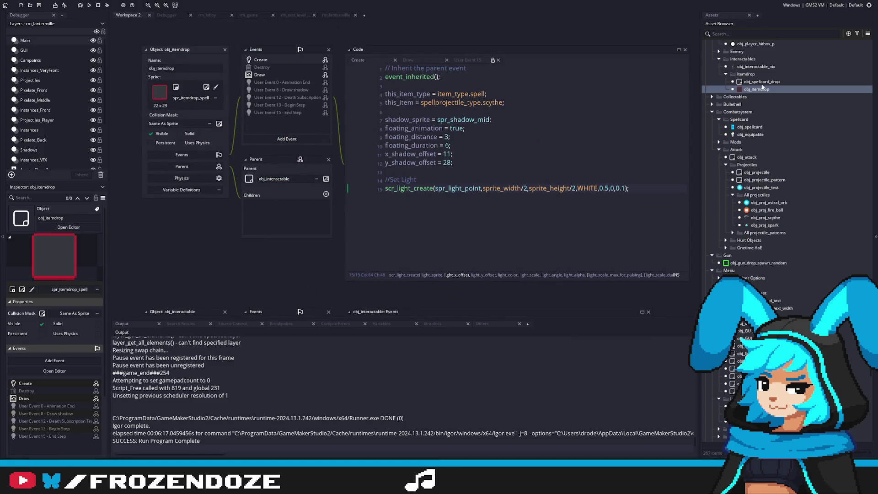
pyautogui.press('Up')
pyautogui.press('Return')
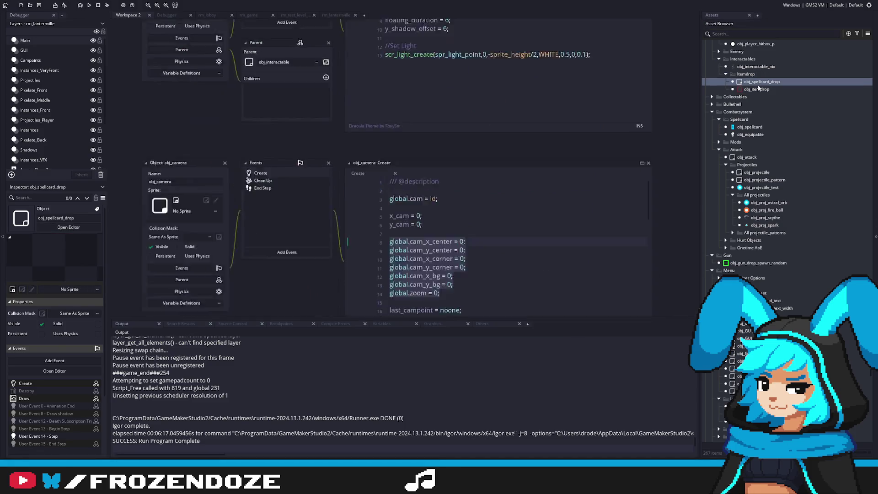
# Step: Delete obj_spellcard_drop's User Event 14 event and review its Draw code
pyautogui.rightClick(291, 131)
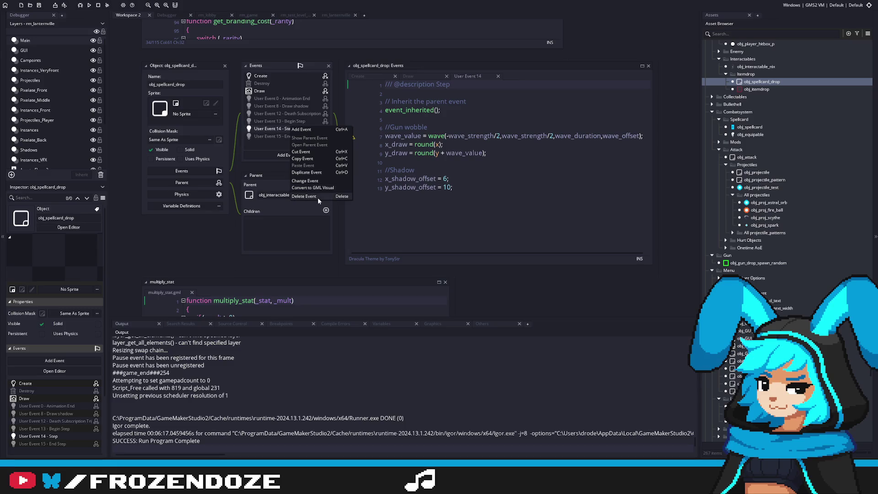
pyautogui.click(318, 197)
pyautogui.press('Return')
pyautogui.click(268, 92)
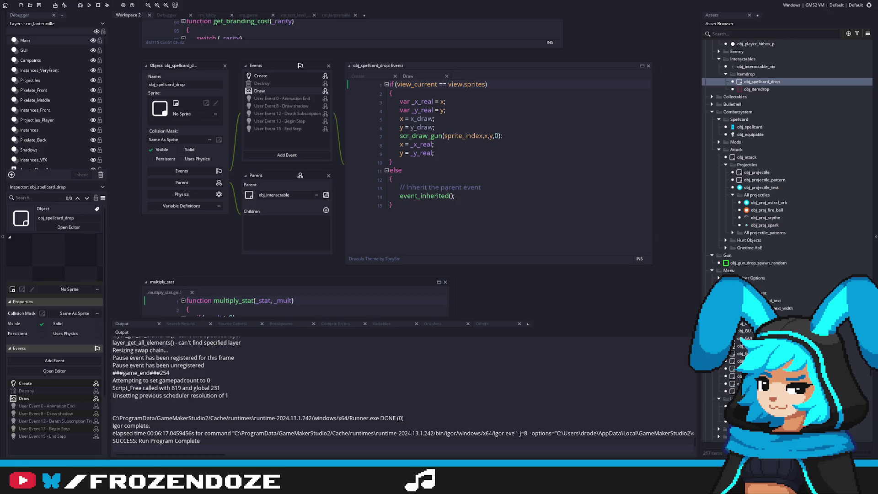
pyautogui.hotkey('alt', 'Tab')
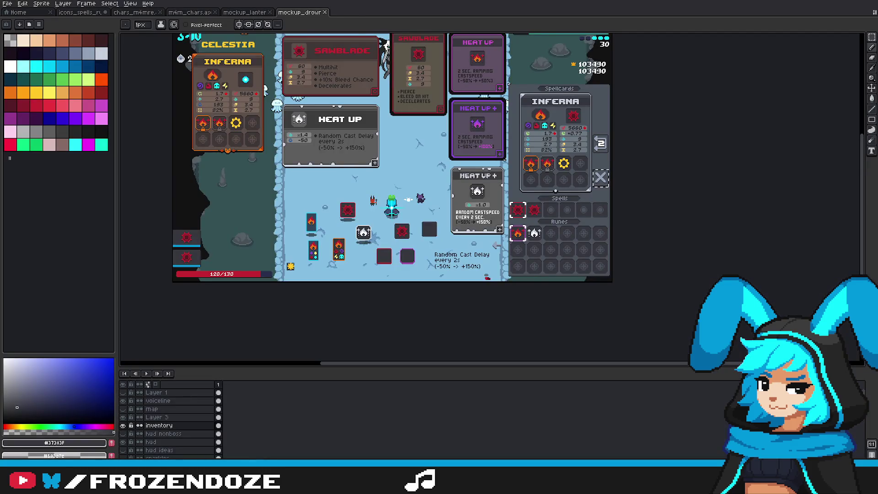
# Step: Duplicate the orange-bordered rune card beside the original and shift the blue cards up-left
pyautogui.press('m')
pyautogui.scroll(2, 373, 195)
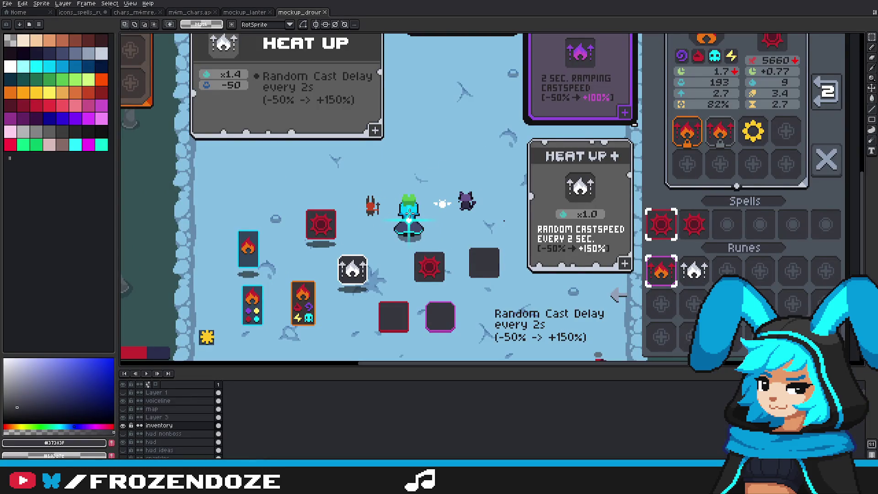
pyautogui.scroll(-2, 409, 220)
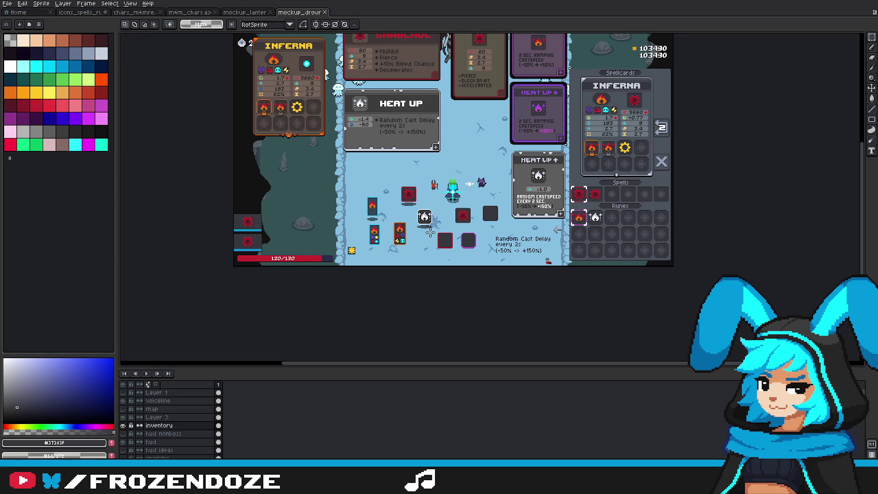
pyautogui.scroll(2, 430, 234)
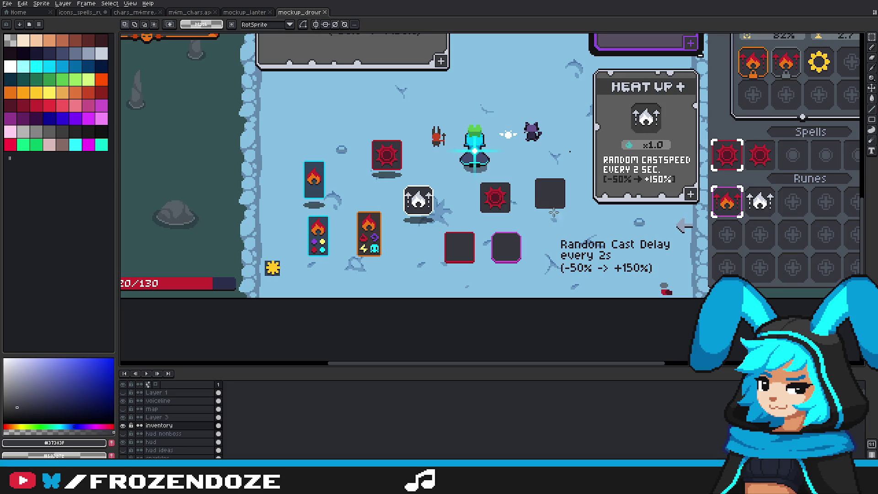
pyautogui.moveTo(732, 96); pyautogui.dragTo(663, 241)
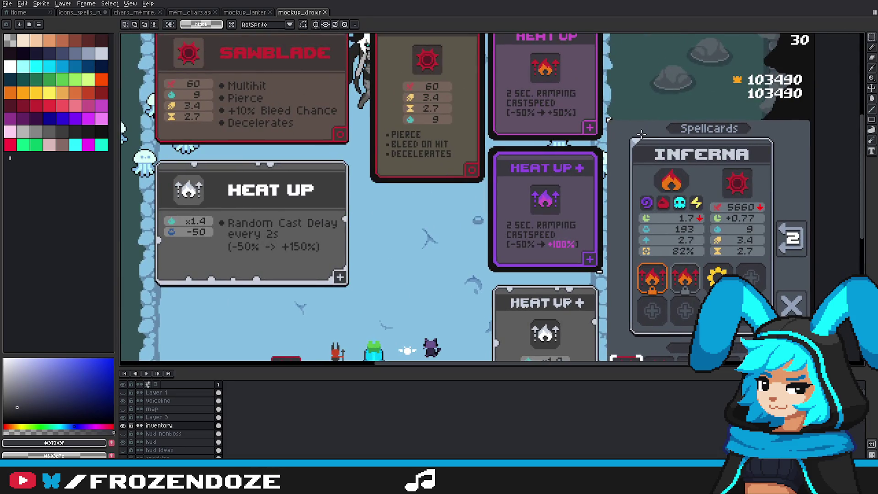
pyautogui.press('alt')
pyautogui.moveTo(595, 275)
pyautogui.mouseDown()
pyautogui.moveTo(645, 243)
pyautogui.moveTo(824, 86)
pyautogui.moveTo(823, 23)
pyautogui.mouseUp()
pyautogui.moveTo(468, 172); pyautogui.dragTo(513, 232)
pyautogui.moveTo(494, 202)
pyautogui.mouseDown()
pyautogui.moveTo(461, 68)
pyautogui.moveTo(469, 229)
pyautogui.moveTo(478, 225)
pyautogui.mouseUp()
pyautogui.moveTo(407, 117); pyautogui.dragTo(461, 237)
pyautogui.moveTo(439, 192)
pyautogui.mouseDown()
pyautogui.moveTo(406, 114)
pyautogui.moveTo(508, 259)
pyautogui.moveTo(448, 224)
pyautogui.moveTo(489, 223)
pyautogui.mouseUp()
# Step: Bucket-fill the copied card's bottom and left borders light grey
pyautogui.press('w')
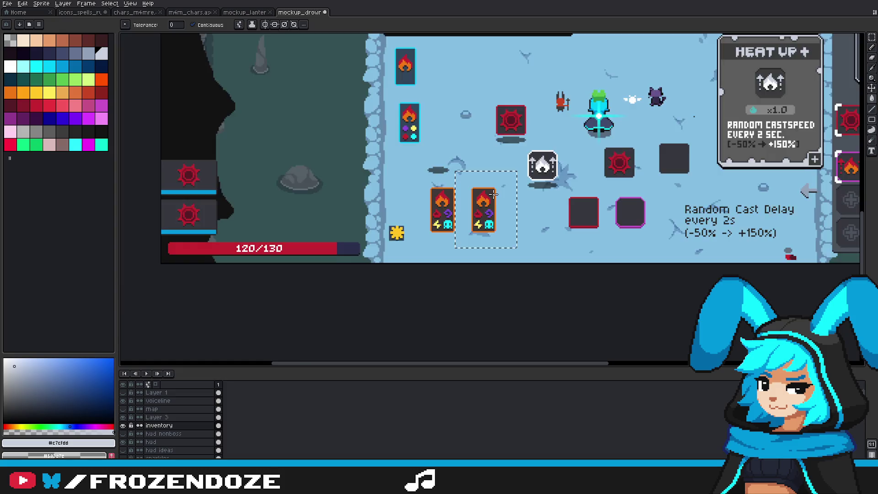
pyautogui.scroll(3, 489, 223)
pyautogui.click(468, 267)
pyautogui.click(450, 256)
pyautogui.scroll(-1, 453, 255)
pyautogui.moveTo(633, 205); pyautogui.dragTo(288, 334)
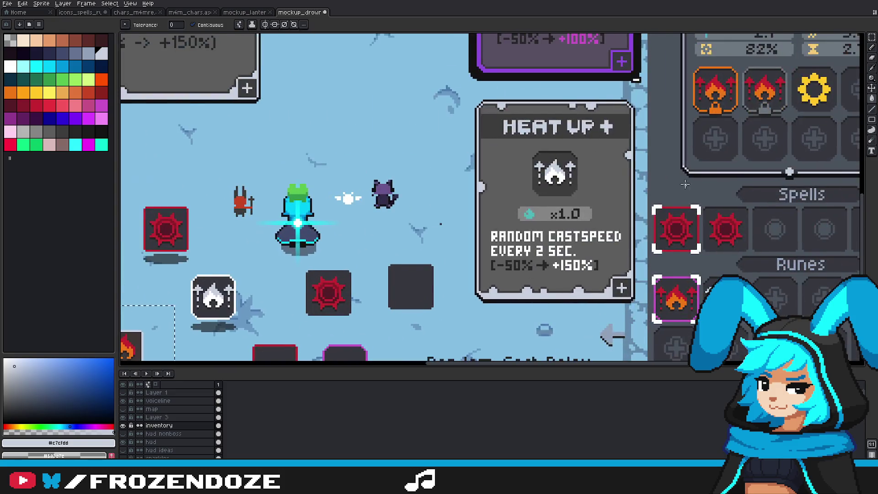
pyautogui.scroll(-1, 318, 314)
# Step: Sample the dark #37383F grey from the copied card for further filling
pyautogui.keyDown('alt'); pyautogui.click(317, 314); pyautogui.keyUp('alt')
pyautogui.scroll(1, 318, 314)
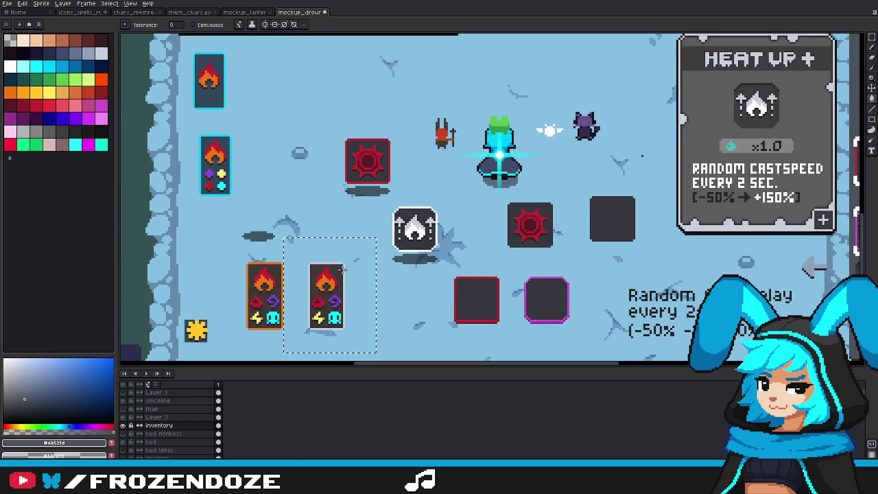
pyautogui.scroll(-3, 371, 261)
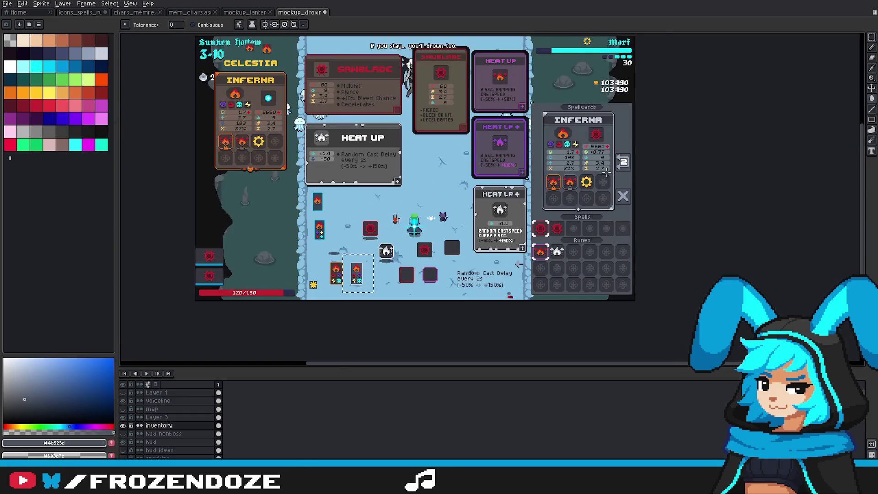
pyautogui.scroll(3, 599, 185)
pyautogui.keyDown('alt'); pyautogui.click(587, 181); pyautogui.keyUp('alt')
pyautogui.scroll(-3, 587, 180)
pyautogui.scroll(3, 433, 234)
pyautogui.scroll(1, 475, 240)
pyautogui.scroll(-1, 488, 242)
pyautogui.scroll(-2, 508, 252)
pyautogui.press('v')
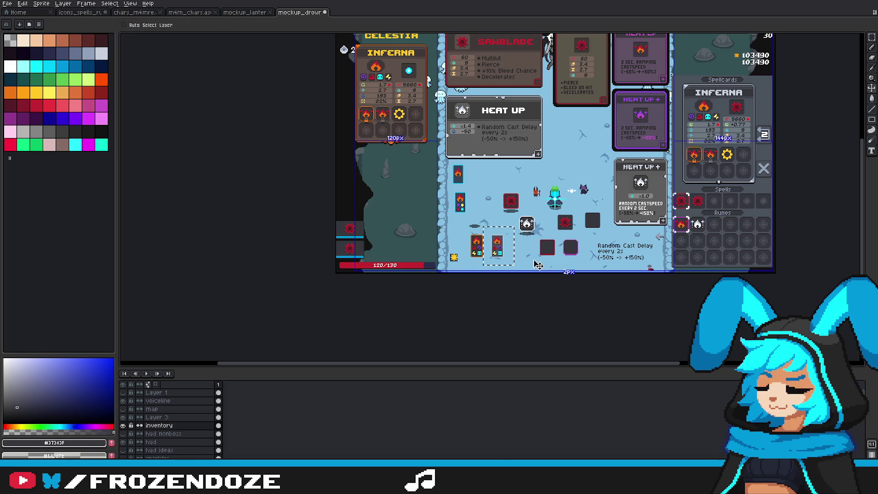
pyautogui.press('g')
pyautogui.scroll(2, 509, 247)
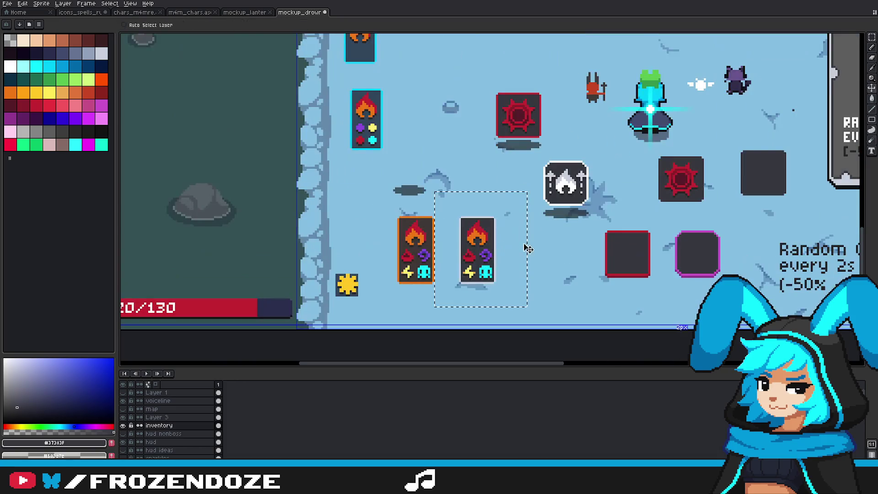
pyautogui.scroll(-2, 501, 243)
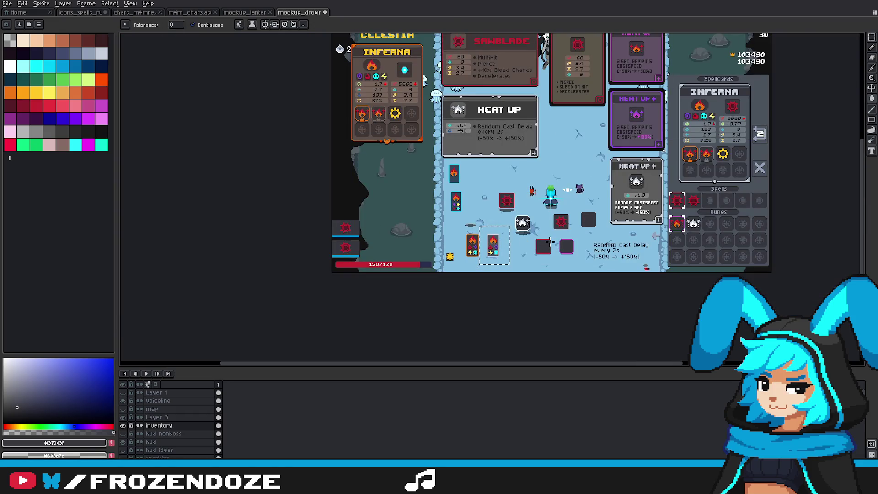
pyautogui.scroll(3, 549, 241)
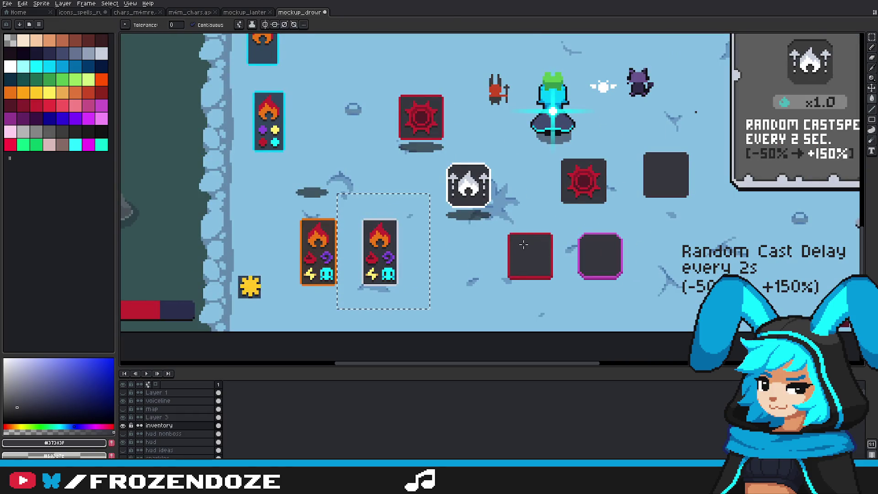
pyautogui.scroll(-3, 465, 255)
pyautogui.scroll(2, 620, 156)
# Step: Fill the middle card's top, left, bottom and right outlines with #92a1b9 grey
pyautogui.press('i')
pyautogui.click(620, 155)
pyautogui.press('w')
pyautogui.scroll(3, 430, 216)
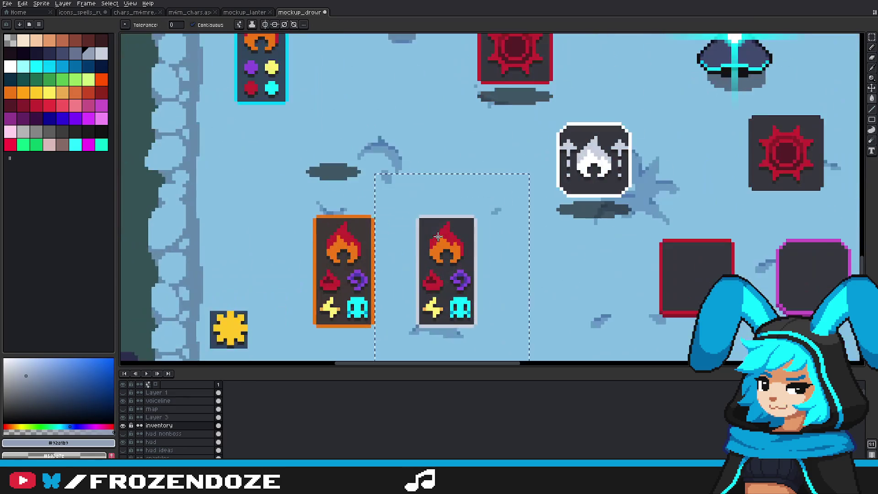
pyautogui.click(431, 217)
pyautogui.click(416, 274)
pyautogui.click(455, 326)
pyautogui.click(443, 326)
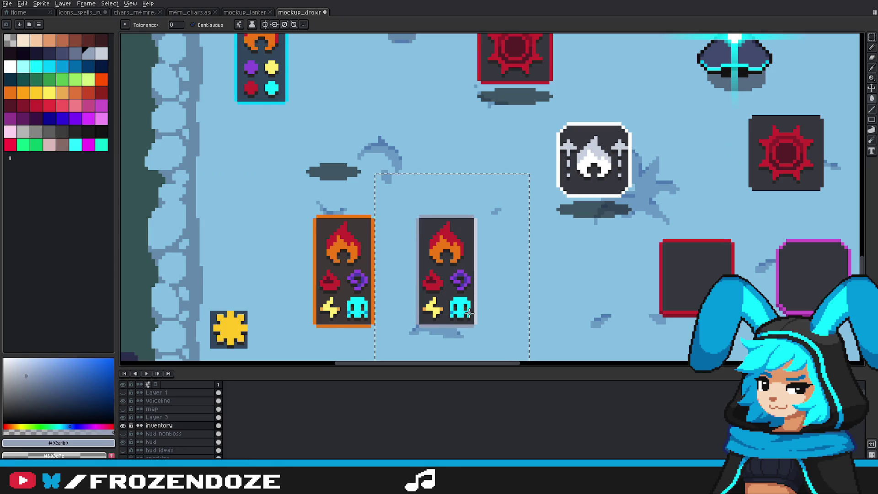
pyautogui.click(474, 309)
pyautogui.scroll(-3, 474, 310)
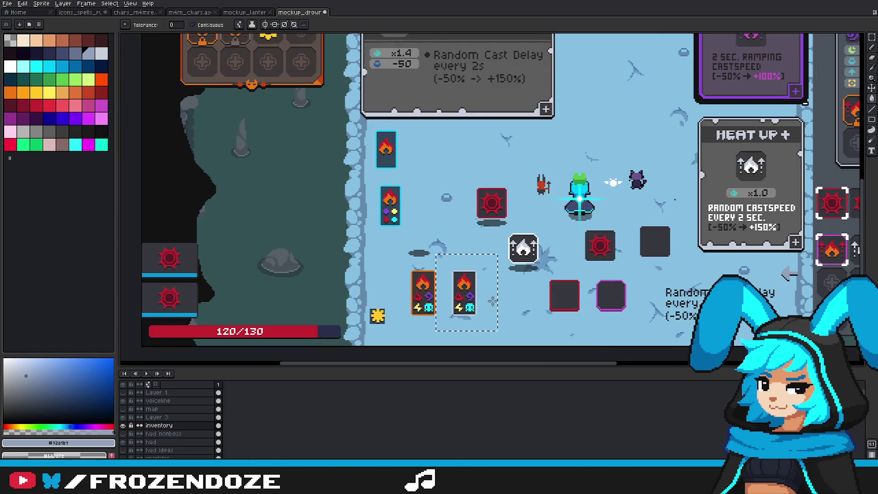
# Step: Select the right-hand spell card and paste it as a new sprite, Sprite-0010
pyautogui.click(868, 36)
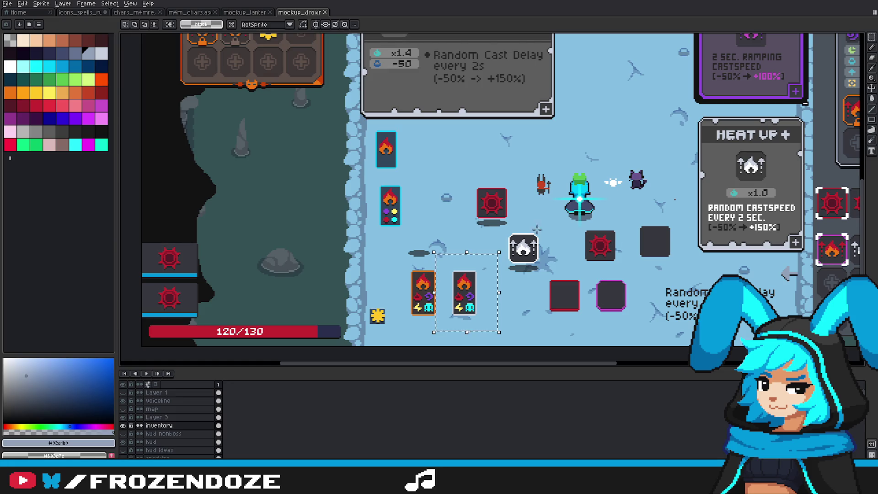
pyautogui.scroll(2, 447, 251)
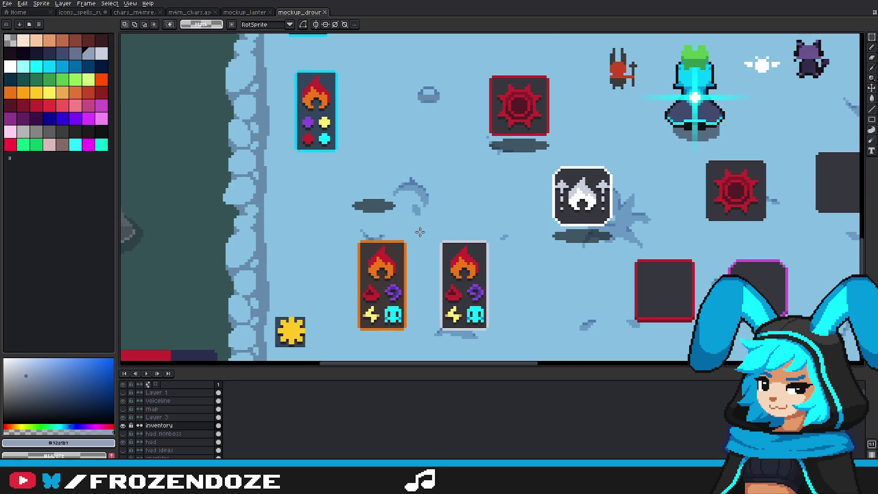
pyautogui.scroll(-2, 499, 339)
pyautogui.scroll(2, 522, 308)
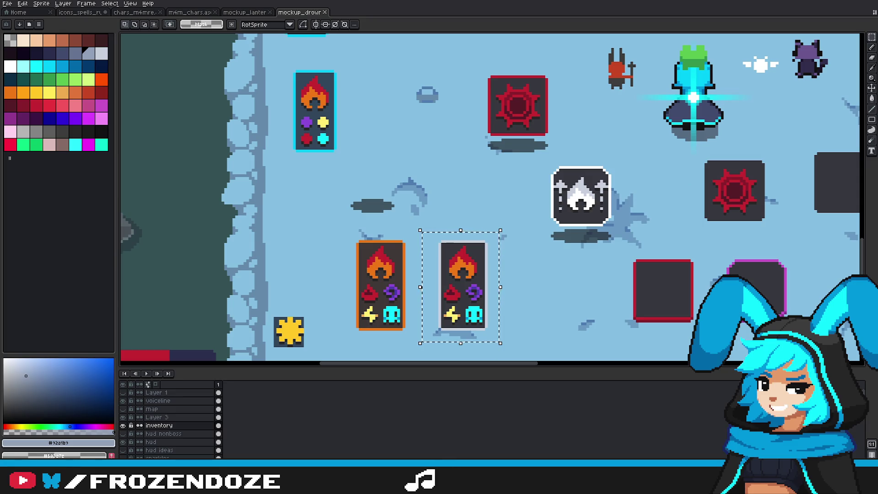
pyautogui.moveTo(547, 259); pyautogui.dragTo(559, 255)
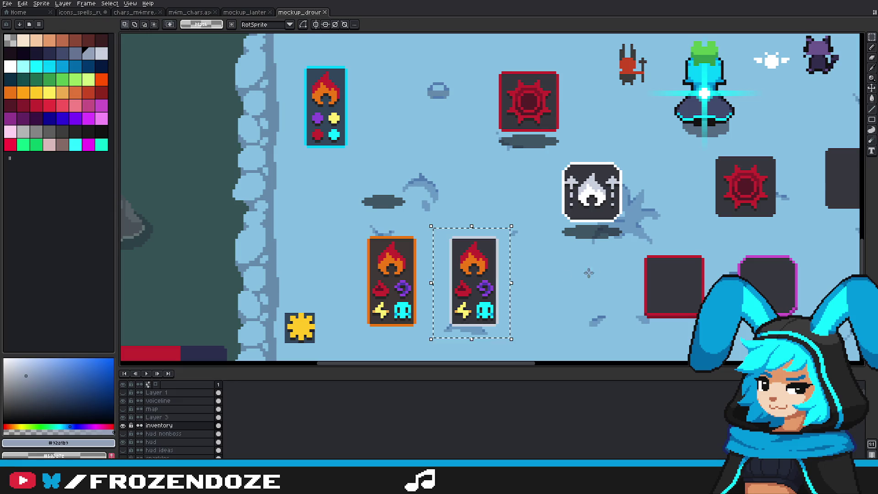
pyautogui.moveTo(444, 228); pyautogui.dragTo(505, 336)
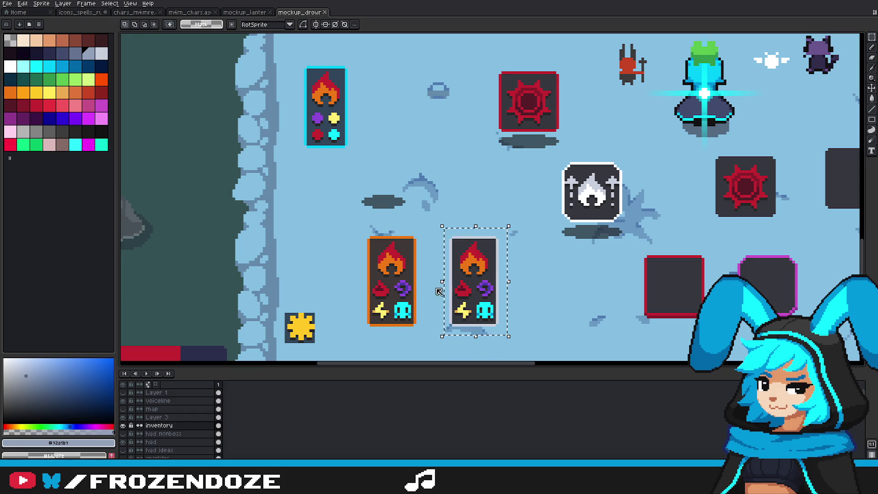
pyautogui.hotkey('ctrl', 'alt', 'n')
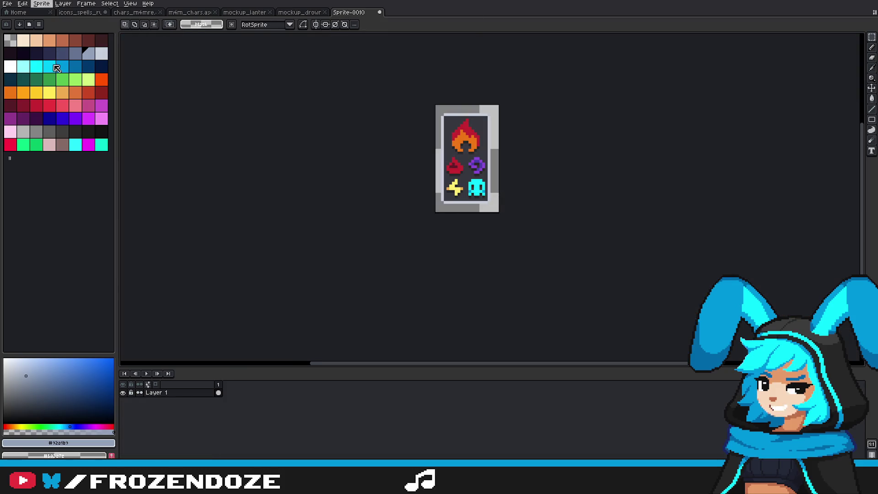
# Step: Crop the new sprite to the card and load a 4px pencil with its dark background colour
pyautogui.hotkey('ctrl', 'shift', 'x')
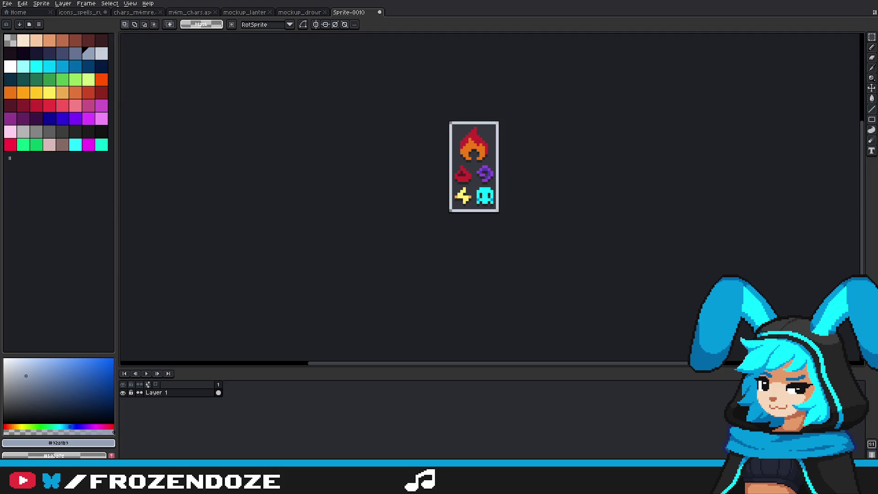
pyautogui.scroll(3, 530, 207)
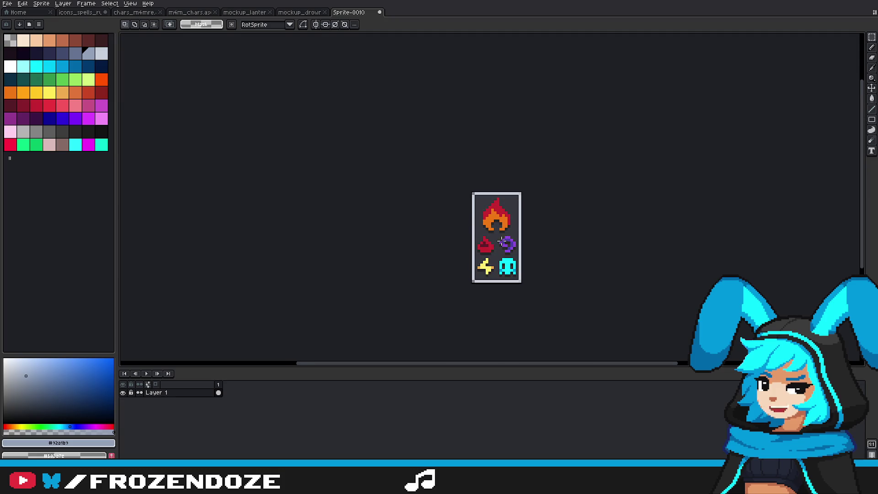
pyautogui.press('b')
pyautogui.keyDown('alt'); pyautogui.click(530, 207); pyautogui.keyUp('alt')
pyautogui.moveTo(450, 349)
pyautogui.mouseDown()
pyautogui.moveTo(472, 295)
pyautogui.moveTo(469, 274)
pyautogui.moveTo(561, 288)
pyautogui.moveTo(548, 242)
pyautogui.moveTo(492, 275)
pyautogui.mouseUp()
pyautogui.press('-')
pyautogui.press('-')
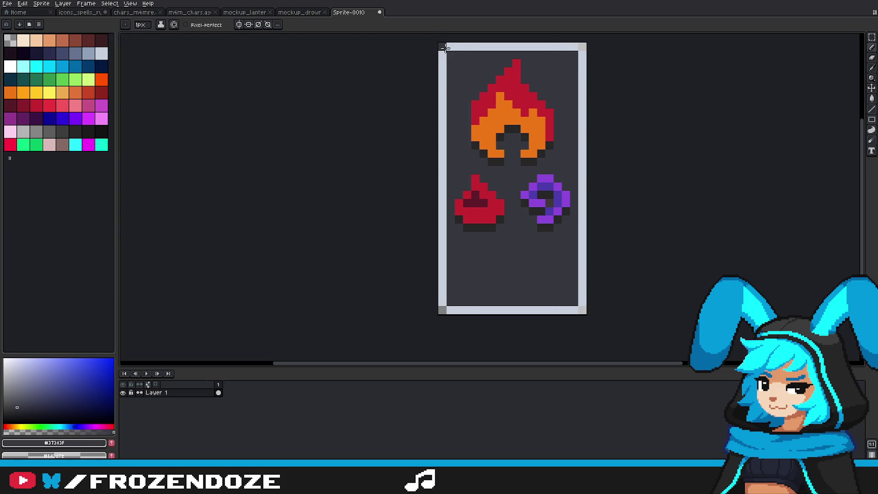
pyautogui.press('+')
pyautogui.press('+')
pyautogui.press('+')
# Step: Paint out the red drop and purple swirl icons and the leftover red pixel
pyautogui.moveTo(475, 187); pyautogui.dragTo(462, 247)
pyautogui.hotkey('ctrl', 'z')
pyautogui.moveTo(457, 201)
pyautogui.mouseDown()
pyautogui.moveTo(480, 215)
pyautogui.moveTo(530, 169)
pyautogui.moveTo(554, 190)
pyautogui.moveTo(507, 147)
pyautogui.moveTo(500, 185)
pyautogui.mouseUp()
pyautogui.click(544, 181)
pyautogui.scroll(-3, 551, 187)
pyautogui.press('-')
pyautogui.press('-')
pyautogui.press('-')
pyautogui.scroll(2, 581, 176)
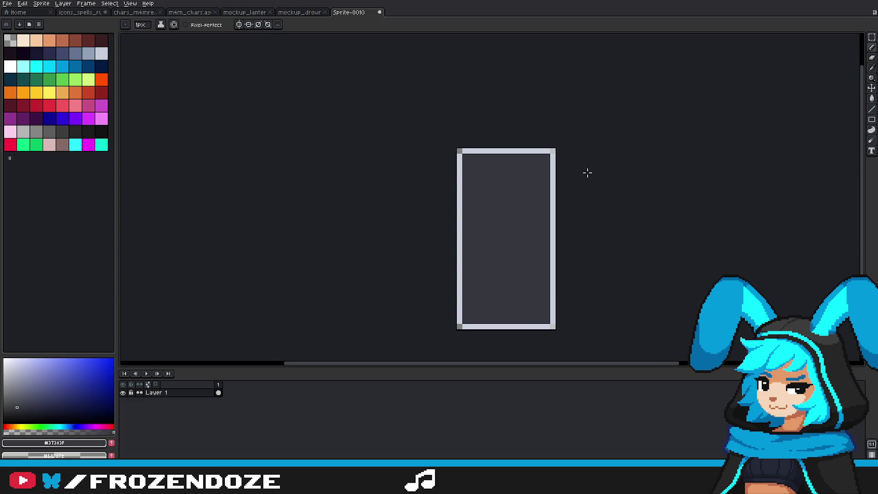
pyautogui.scroll(-2, 623, 173)
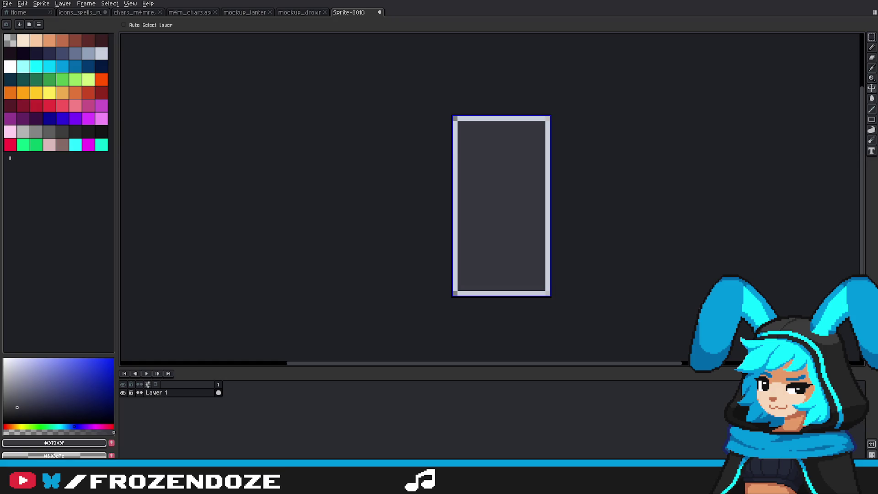
pyautogui.press('b')
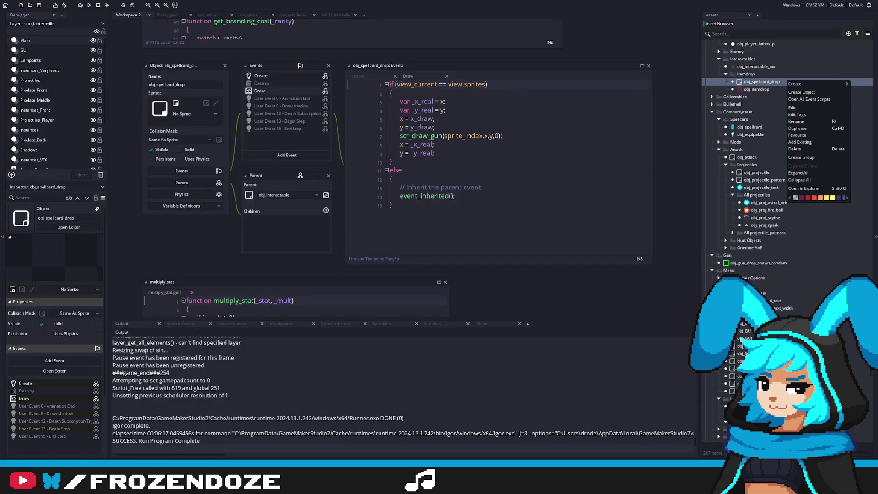
# Step: Open obj_itemdrop, check obj_spellcard_drop's Draw event, then reopen obj_itemdrop's Create code
pyautogui.click(757, 89)
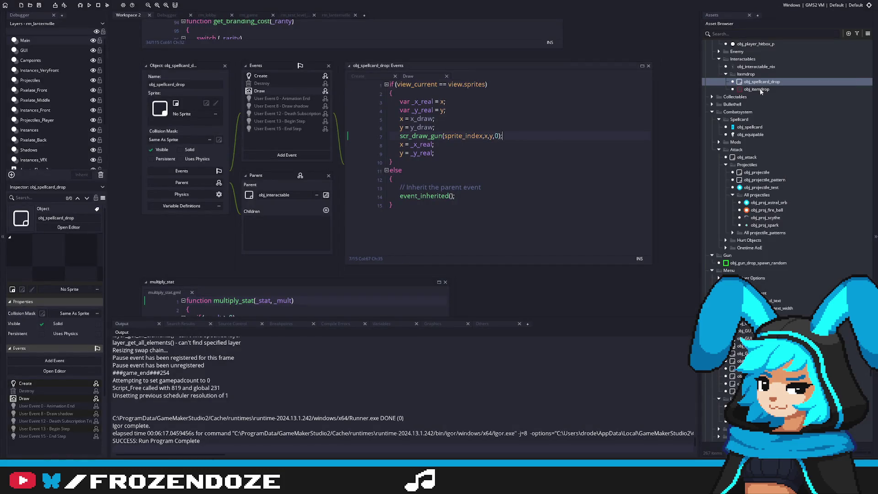
pyautogui.doubleClick(757, 89)
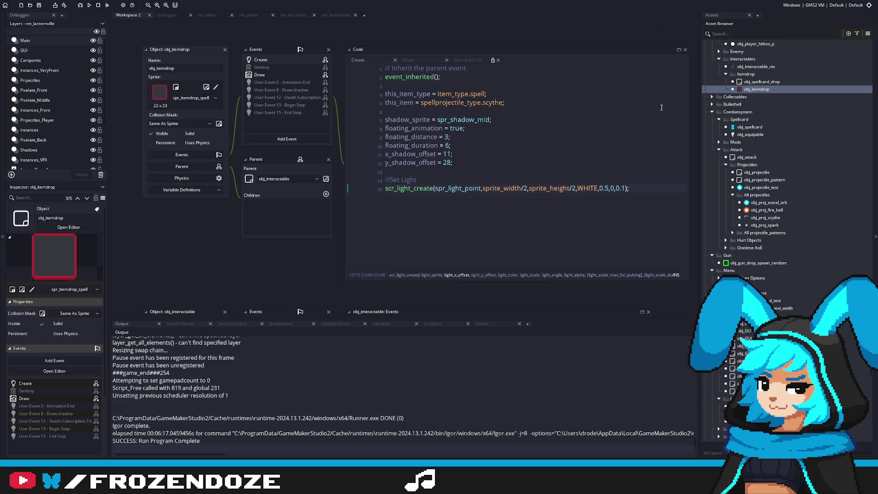
pyautogui.scroll(3, 663, 108)
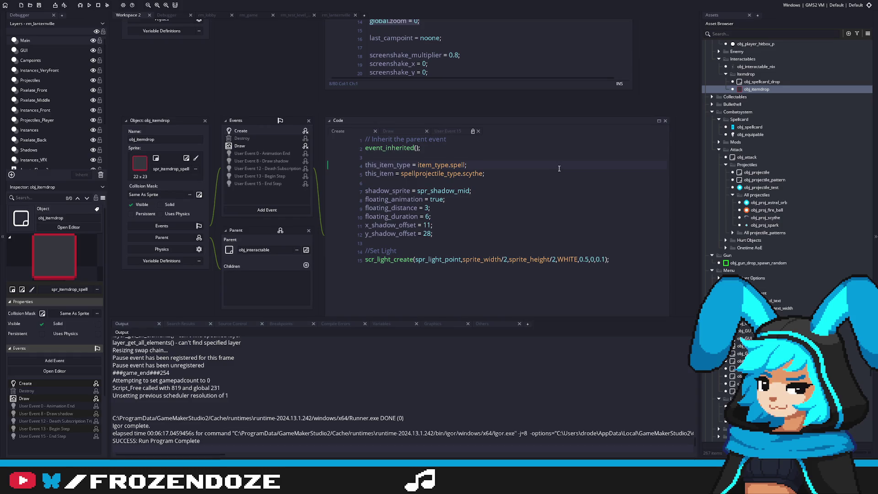
pyautogui.doubleClick(761, 82)
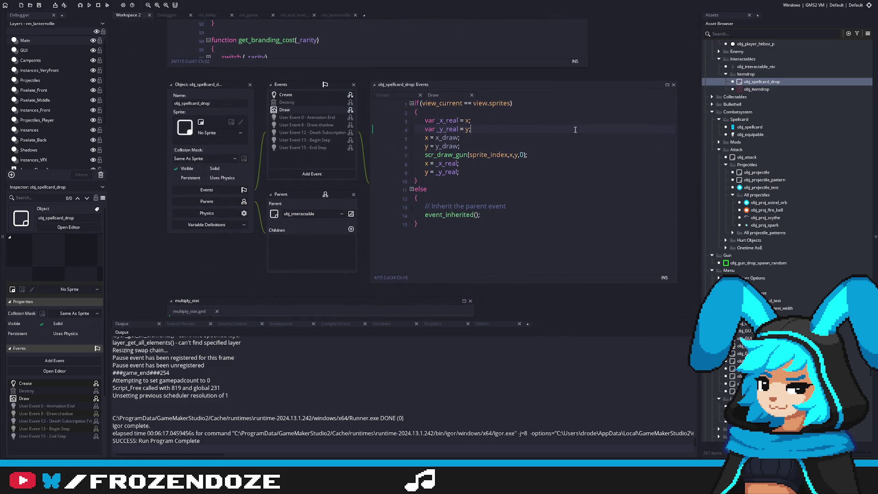
pyautogui.rightClick(776, 82)
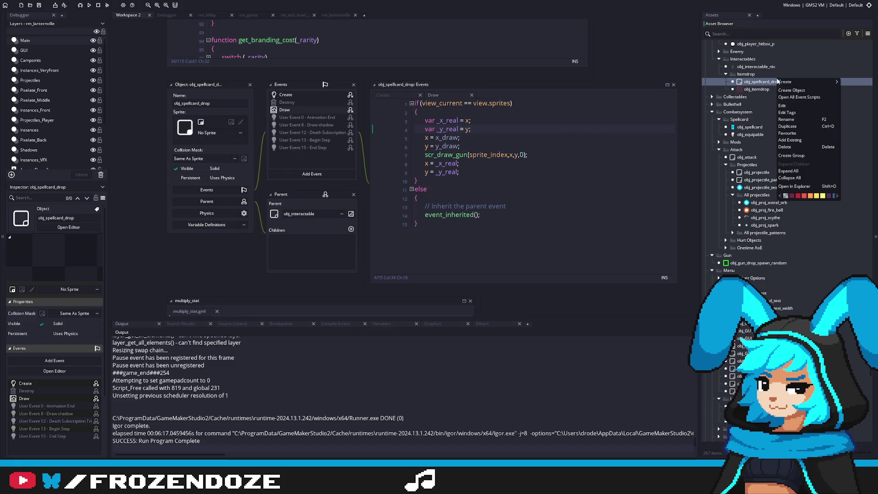
pyautogui.doubleClick(759, 89)
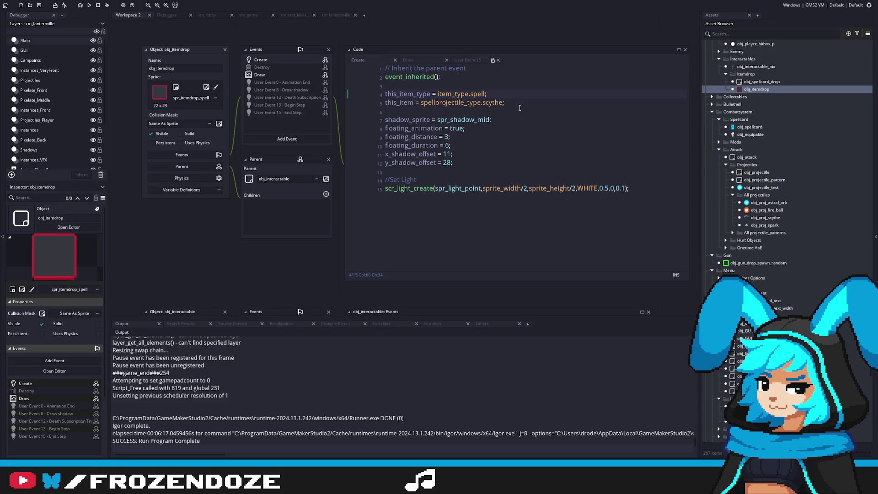
# Step: Copy the Draw event's rune case block (lines 12–17) and paste it below its break
pyautogui.click(288, 76)
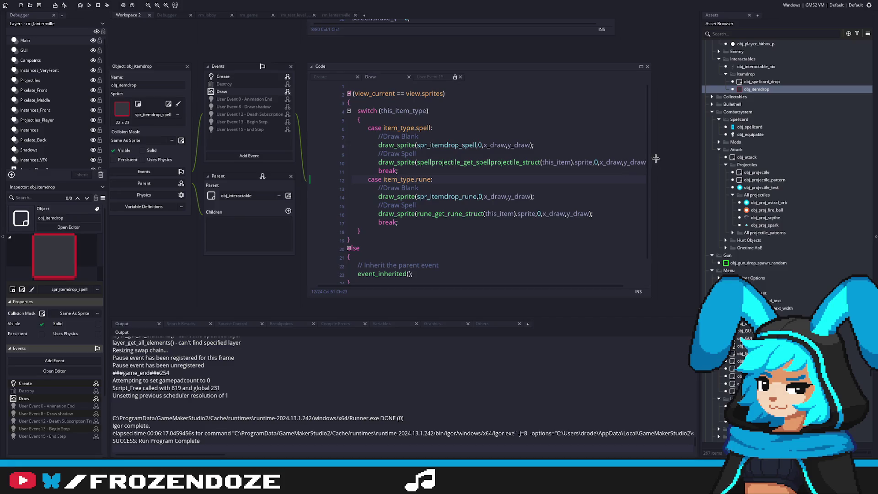
pyautogui.moveTo(651, 156); pyautogui.dragTo(681, 158)
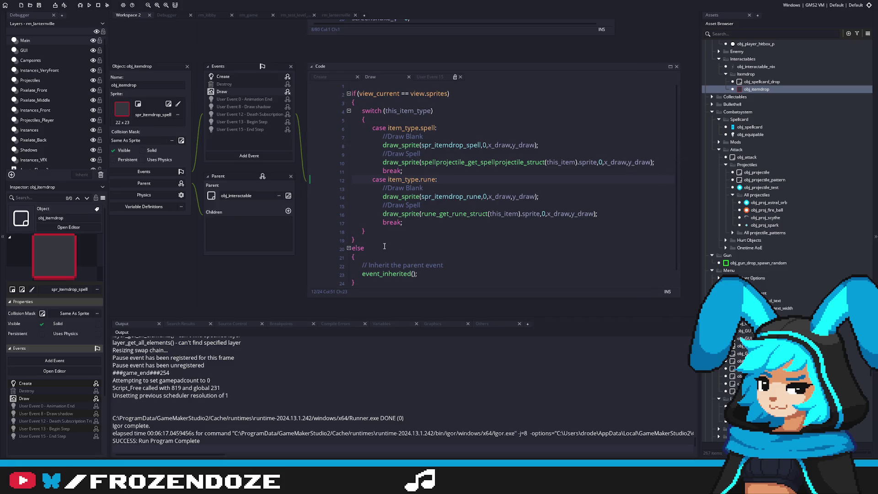
pyautogui.scroll(-1, 384, 246)
pyautogui.moveTo(448, 206); pyautogui.dragTo(333, 164)
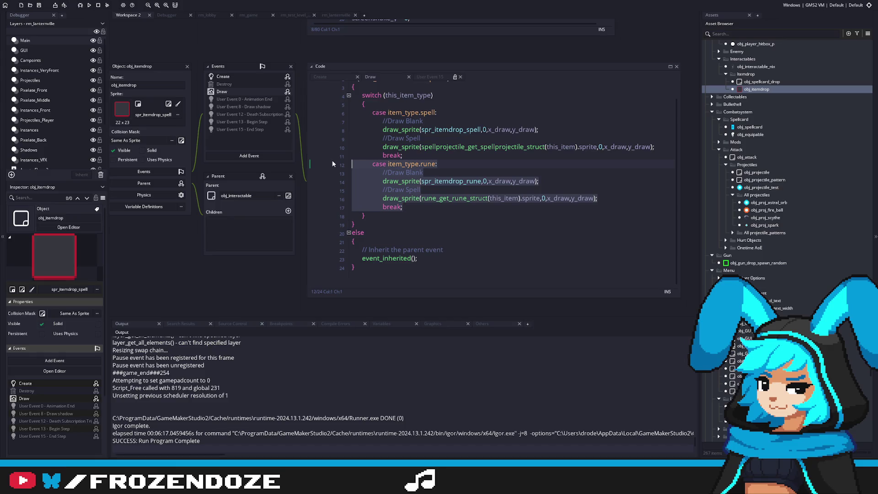
pyautogui.click(426, 209)
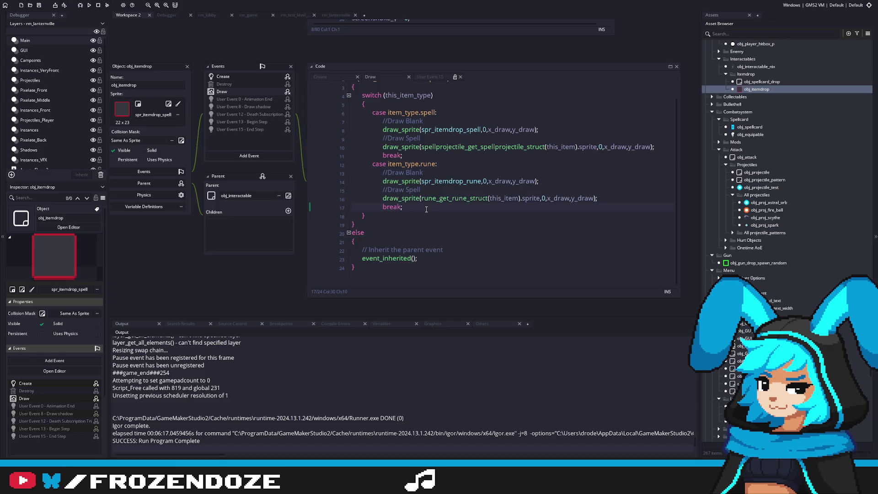
pyautogui.press('Return')
pyautogui.hotkey('ctrl', 'v')
# Step: Rename the pasted case to item_type.spellcard and save the Draw code
pyautogui.click(394, 215)
pyautogui.press('BackSpace')
pyautogui.press('BackSpace')
pyautogui.moveTo(420, 215); pyautogui.dragTo(505, 212)
pyautogui.write('spe')
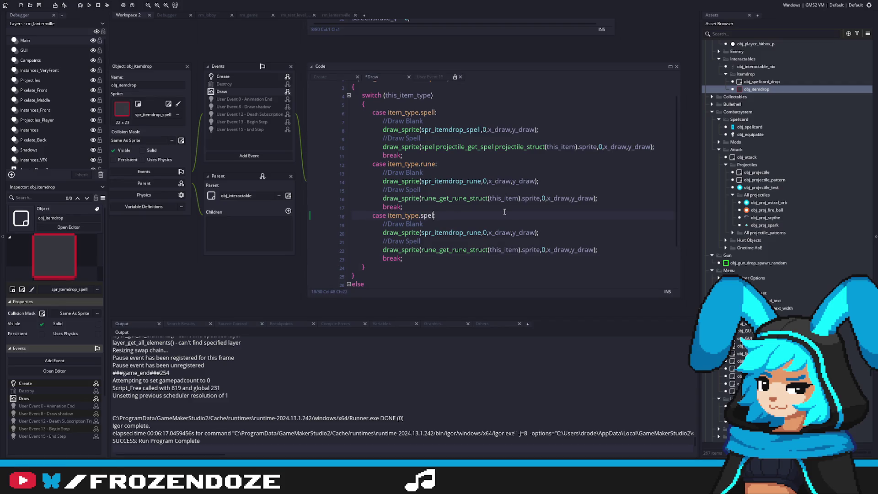
pyautogui.write('llcard:')
pyautogui.hotkey('ctrl', 's')
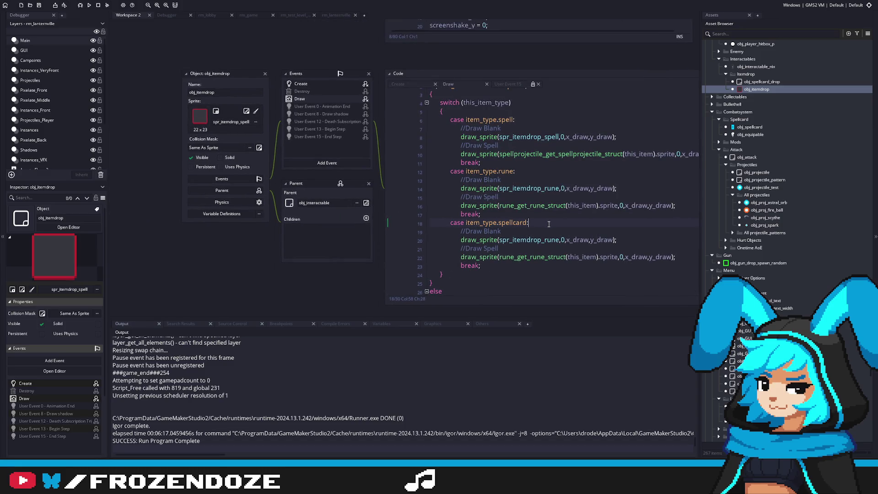
# Step: Open the spr_itemdrop_spell sprite from the Asset Browser
pyautogui.scroll(-2, 549, 224)
pyautogui.scroll(2, 565, 214)
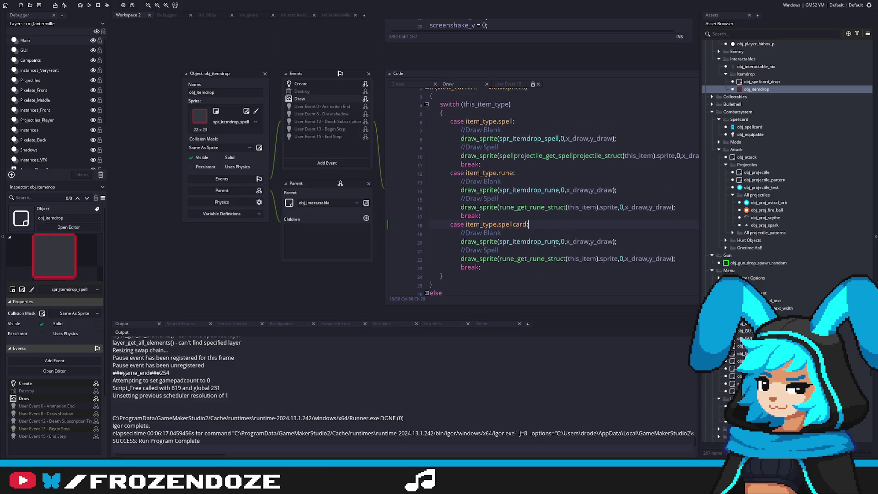
pyautogui.scroll(15, 795, 213)
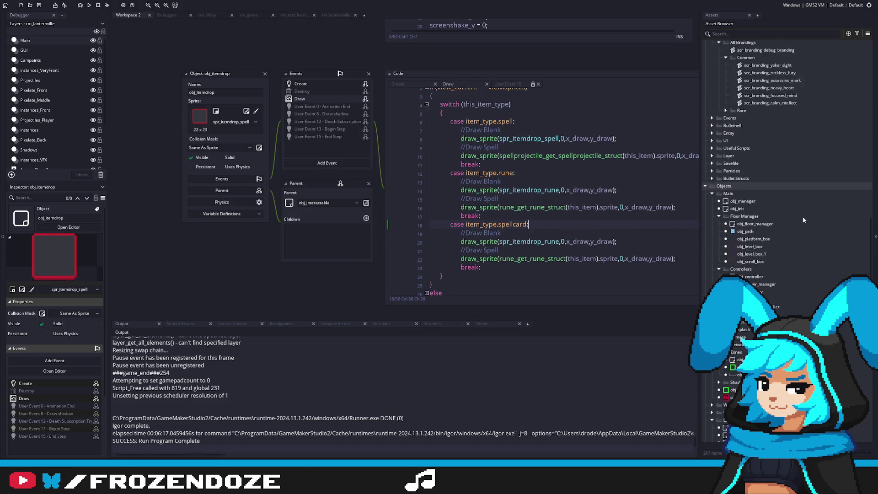
pyautogui.scroll(10, 803, 224)
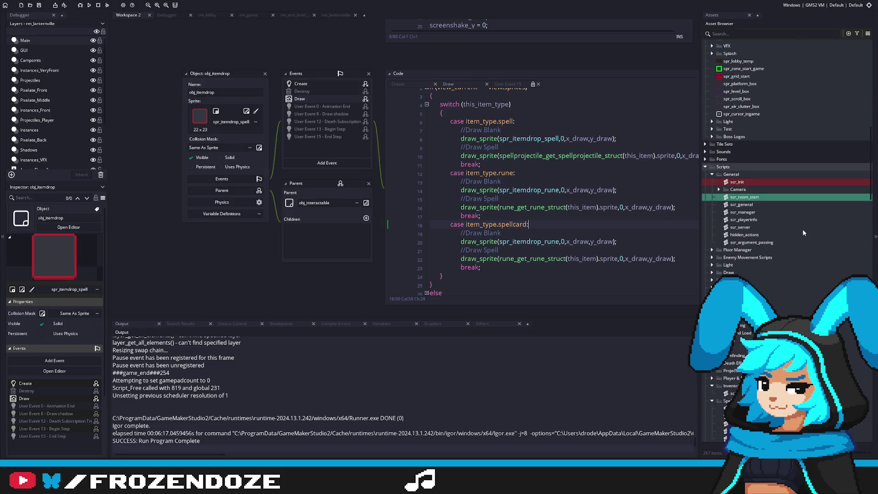
pyautogui.scroll(7, 804, 231)
pyautogui.doubleClick(759, 215)
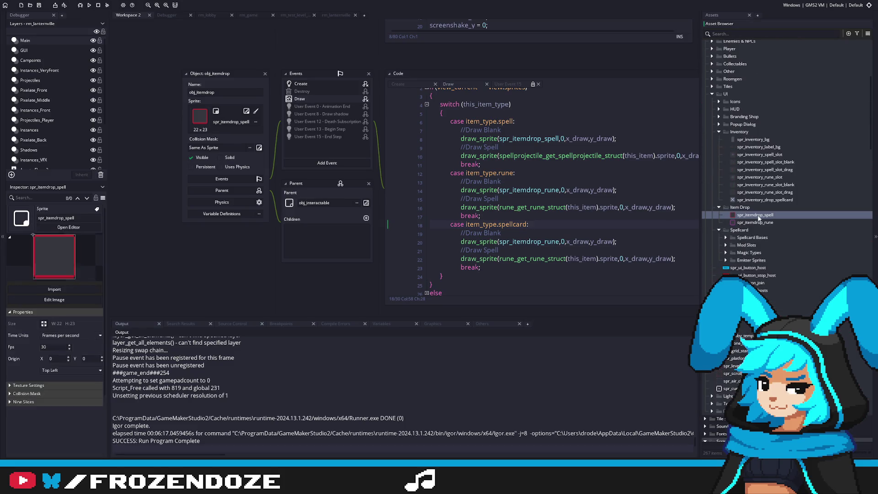
# Step: Duplicate spr_itemdrop_rune as spr_itemdrop_spellcard_normal and open it in the sprite editor
pyautogui.doubleClick(761, 223)
pyautogui.rightClick(761, 223)
pyautogui.click(781, 298)
pyautogui.write('spr_itemdrop_spellcard_norm')
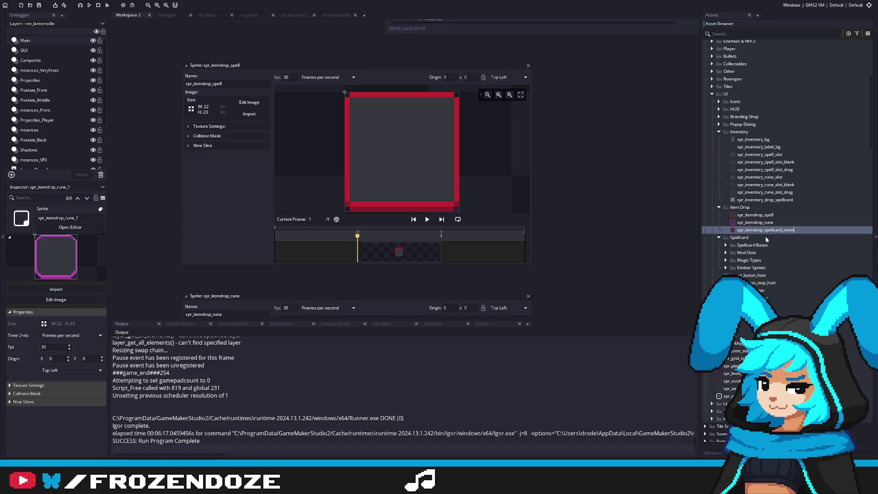
pyautogui.write('al')
pyautogui.press('Return')
pyautogui.doubleClick(765, 230)
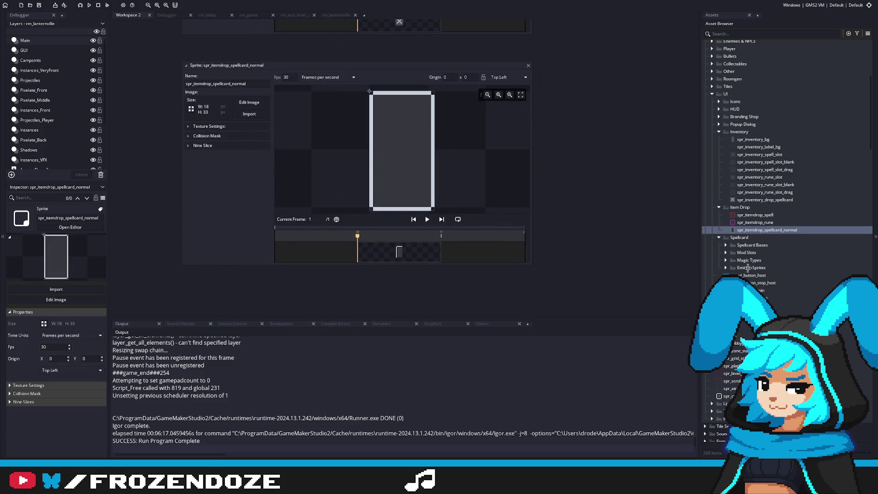
# Step: Reopen obj_itemdrop's Draw code from the Asset Browser
pyautogui.scroll(-4, 796, 296)
pyautogui.scroll(-10, 797, 296)
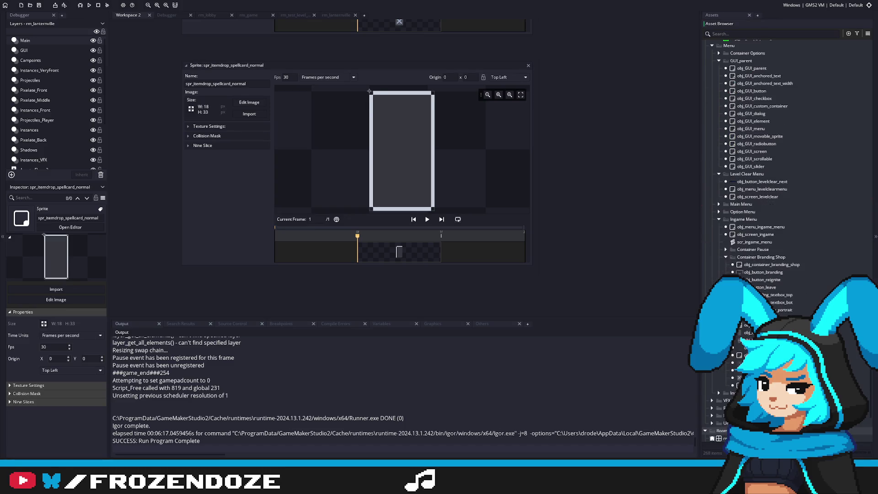
pyautogui.scroll(10, 759, 158)
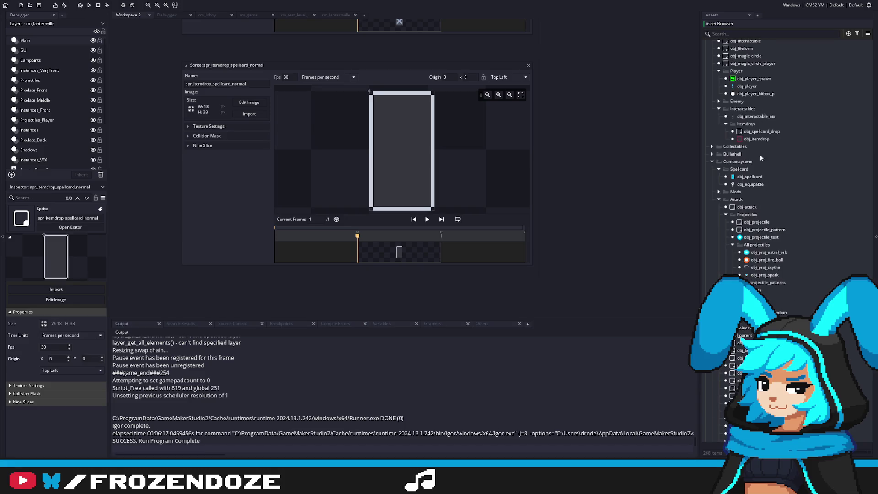
pyautogui.click(757, 139)
pyautogui.doubleClick(759, 142)
pyautogui.click(492, 217)
pyautogui.moveTo(493, 218); pyautogui.dragTo(448, 219)
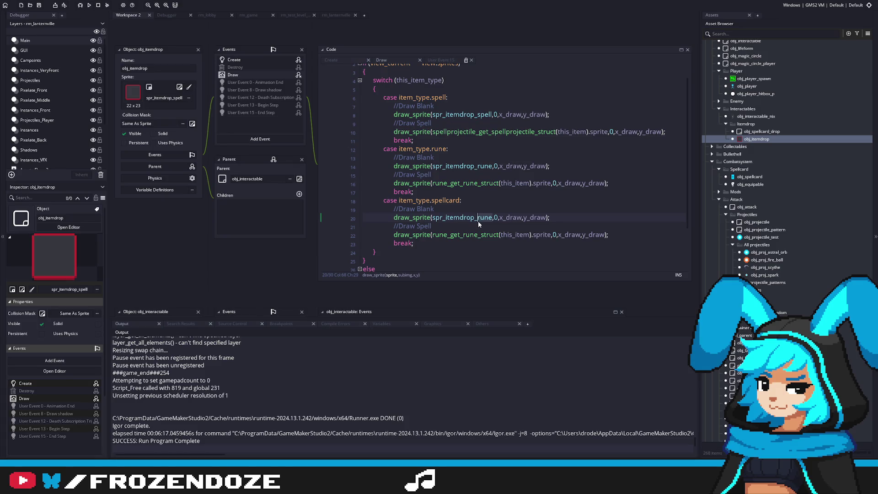
pyautogui.write('spellcard_normal')
pyautogui.hotkey('ctrl', 's')
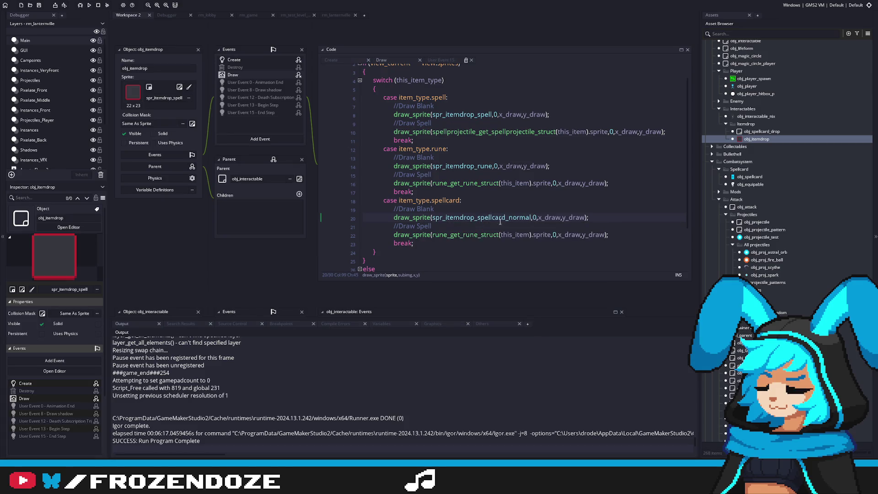
pyautogui.click(532, 218)
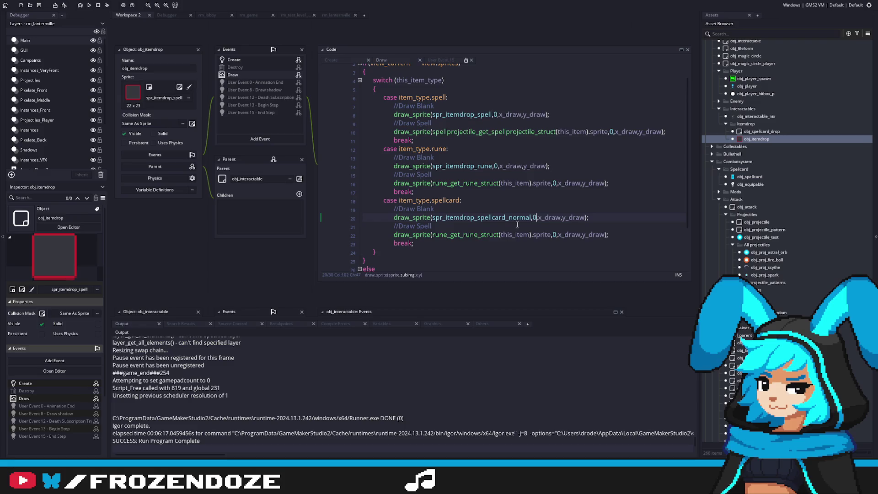
pyautogui.click(451, 234)
pyautogui.click(475, 217)
pyautogui.moveTo(334, 136); pyautogui.dragTo(340, 151)
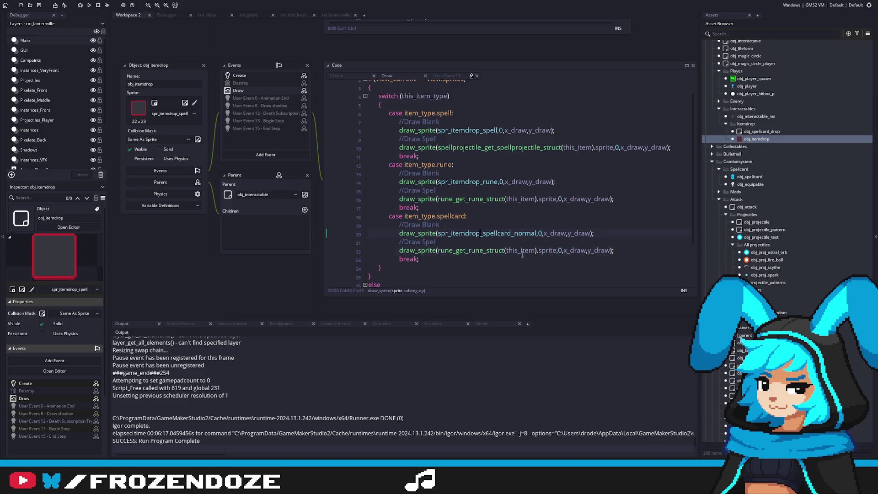
pyautogui.click(243, 79)
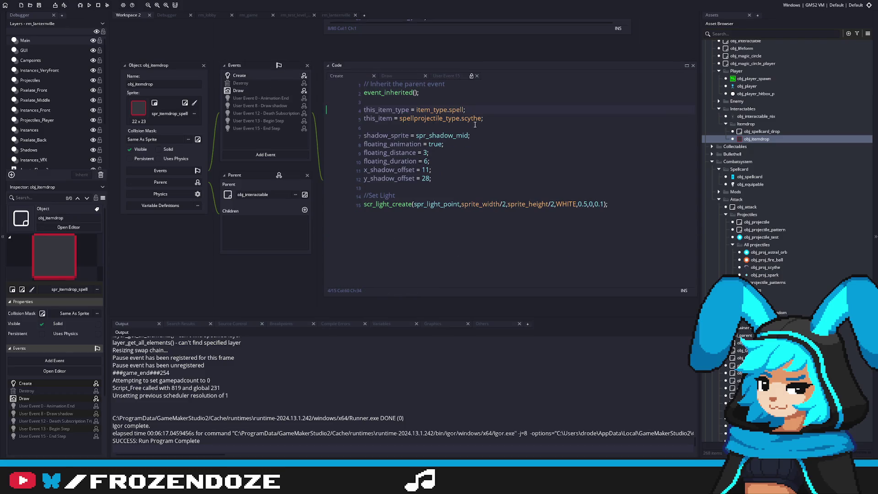
pyautogui.click(265, 91)
pyautogui.click(500, 252)
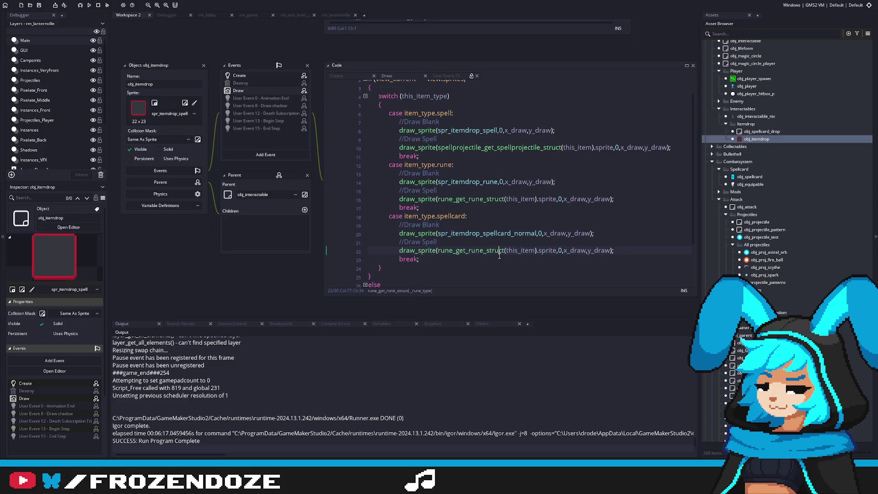
pyautogui.click(529, 262)
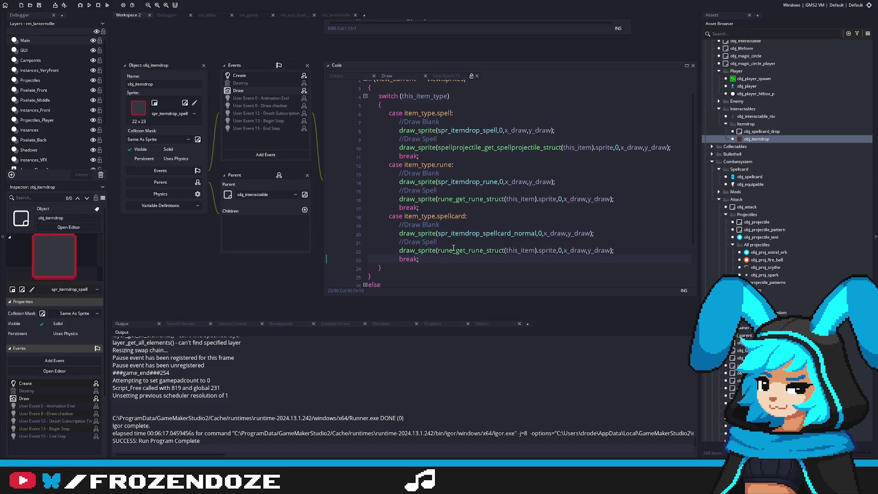
pyautogui.click(463, 243)
# Step: Add a this_item line under //Draw Spell and open obj_player_manager via asset search
pyautogui.press('Return')
pyautogui.write('this_item.')
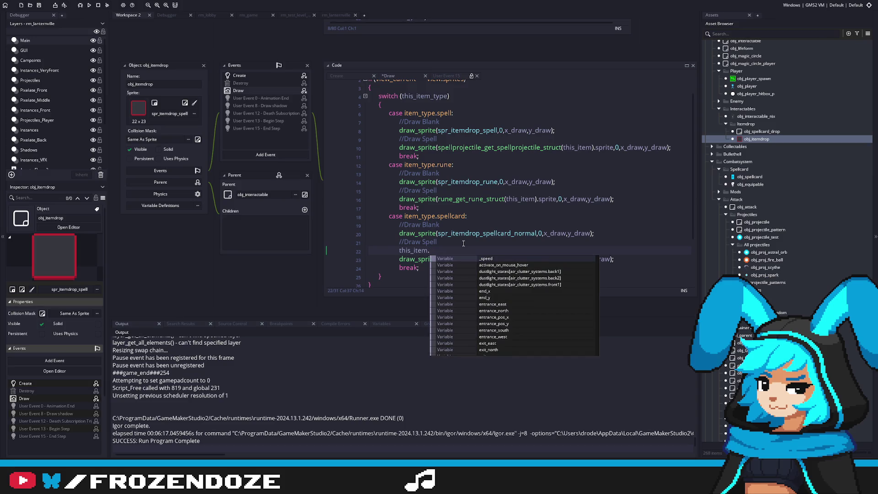
pyautogui.scroll(10, 827, 172)
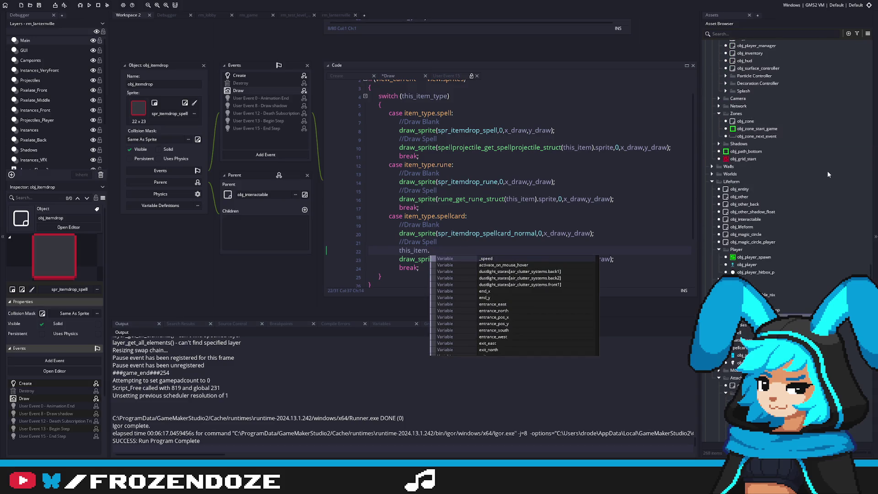
pyautogui.click(730, 33)
pyautogui.write('player_mana')
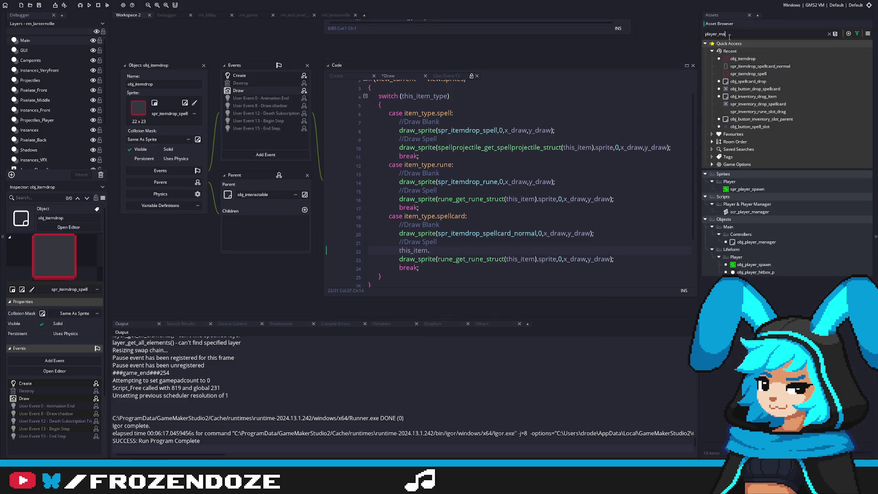
pyautogui.doubleClick(745, 220)
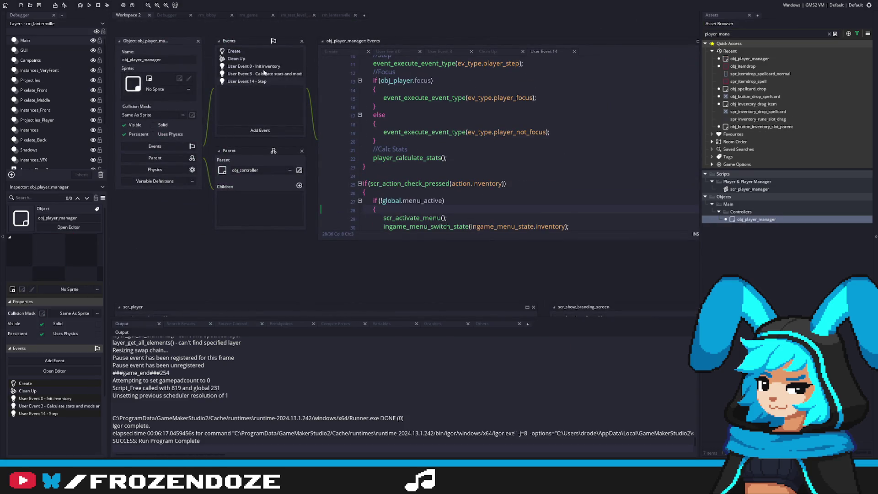
# Step: Jump from User Event 0 to spellcard_struct_create_random and select its five card_magic_type field names
pyautogui.click(264, 67)
pyautogui.click(465, 202)
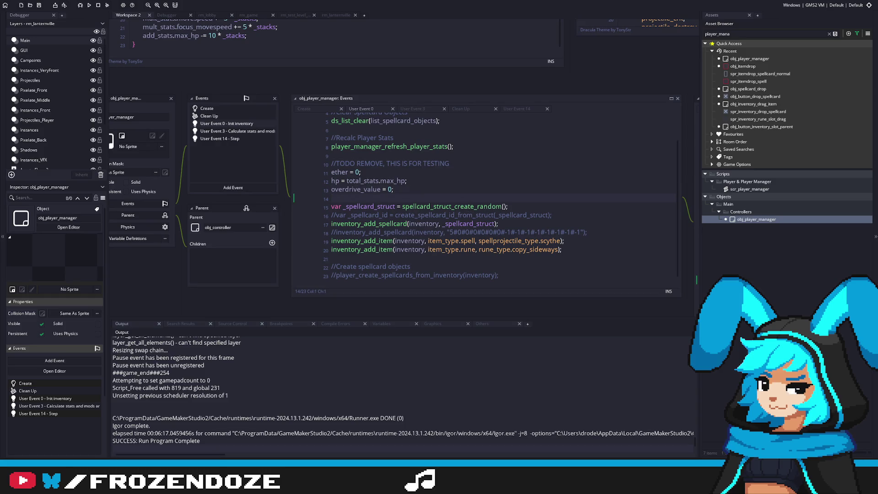
pyautogui.middleClick(462, 206)
pyautogui.click(532, 202)
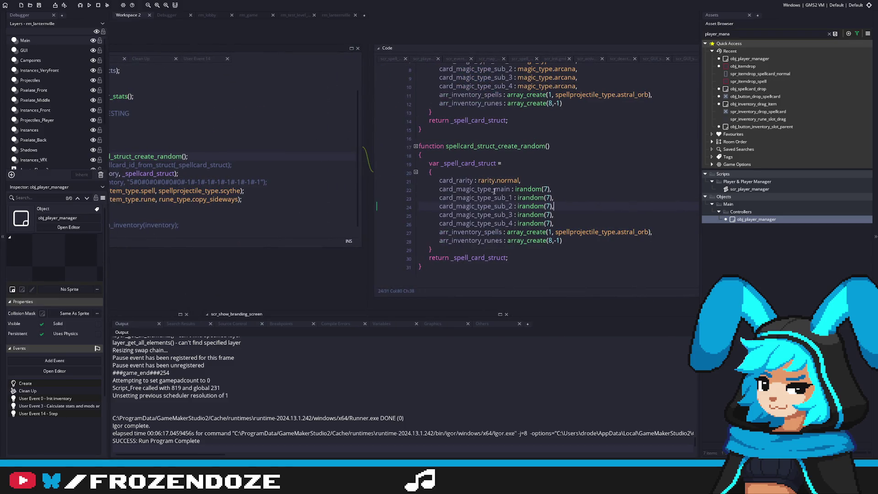
pyautogui.moveTo(439, 189); pyautogui.dragTo(512, 228)
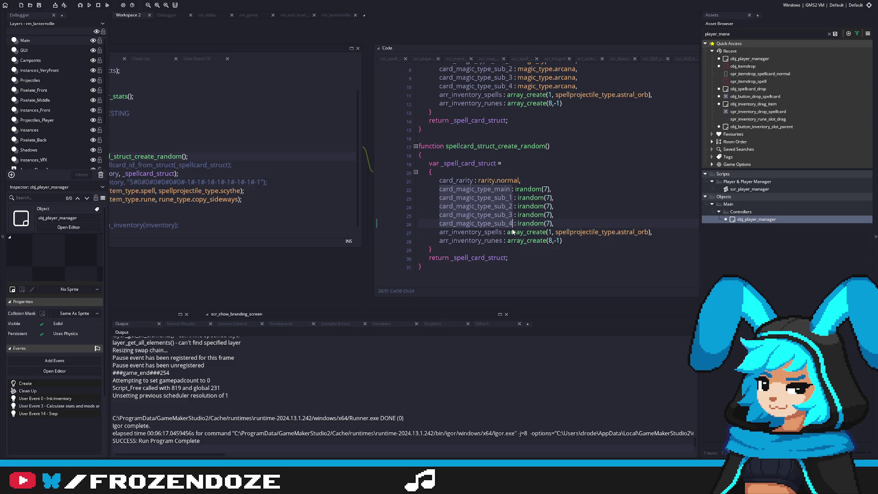
pyautogui.doubleClick(780, 68)
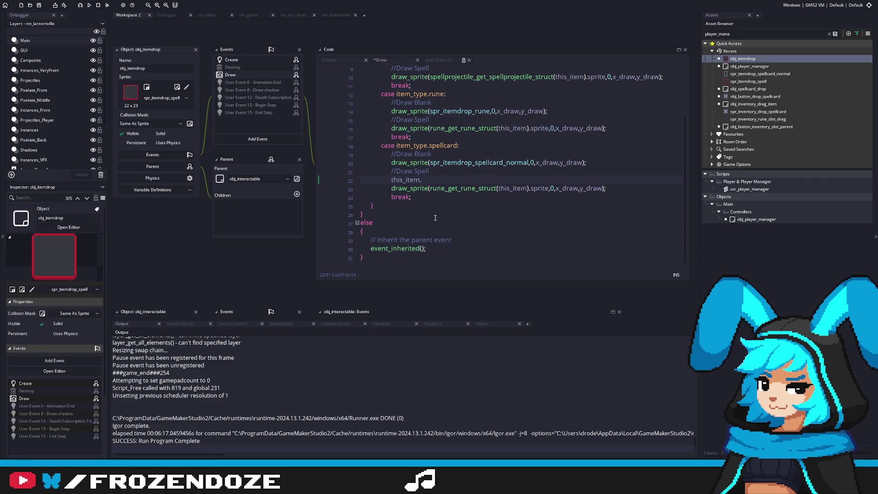
# Step: Paste the five card_magic_type field names on a new line below the code
pyautogui.click(434, 258)
pyautogui.press('Return')
pyautogui.press('Return')
pyautogui.hotkey('ctrl', 'v')
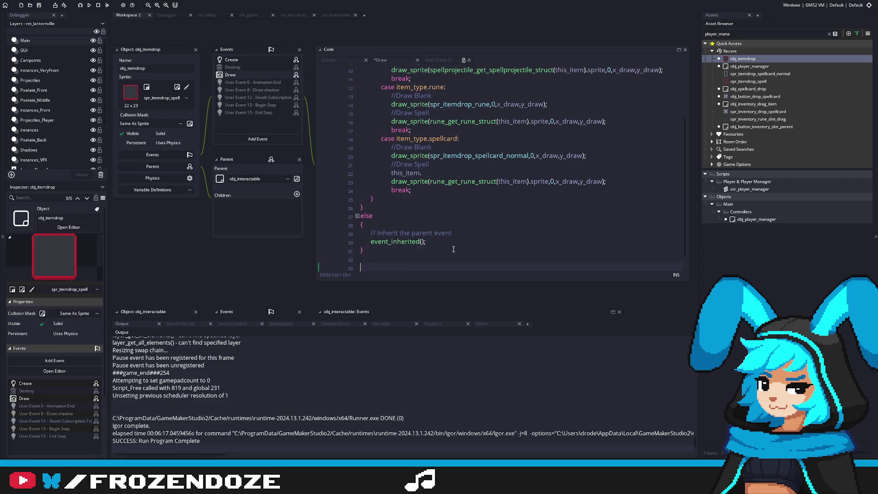
# Step: Make line 22 read this_item.card_magic_type_main and remove its extra leading space
pyautogui.doubleClick(405, 232)
pyautogui.scroll(1, 405, 233)
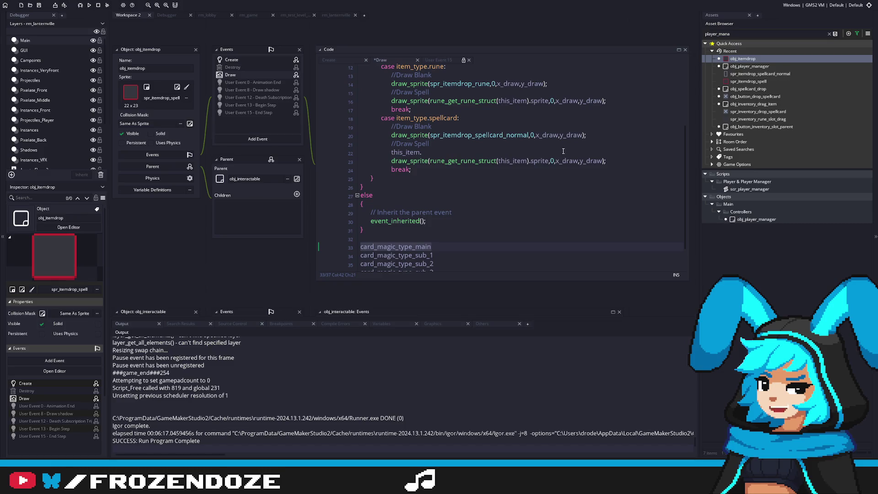
pyautogui.hotkey('ctrl', 'c')
pyautogui.click(448, 150)
pyautogui.hotkey('ctrl', 'v')
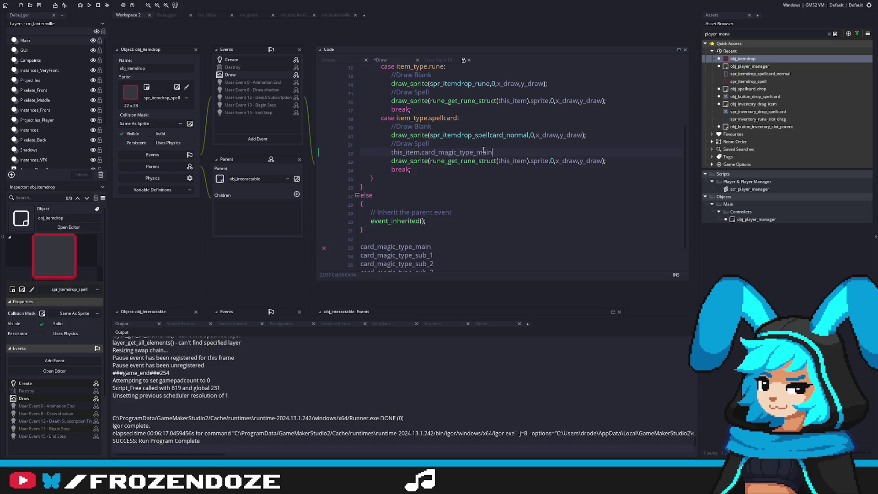
pyautogui.moveTo(392, 152); pyautogui.dragTo(546, 152)
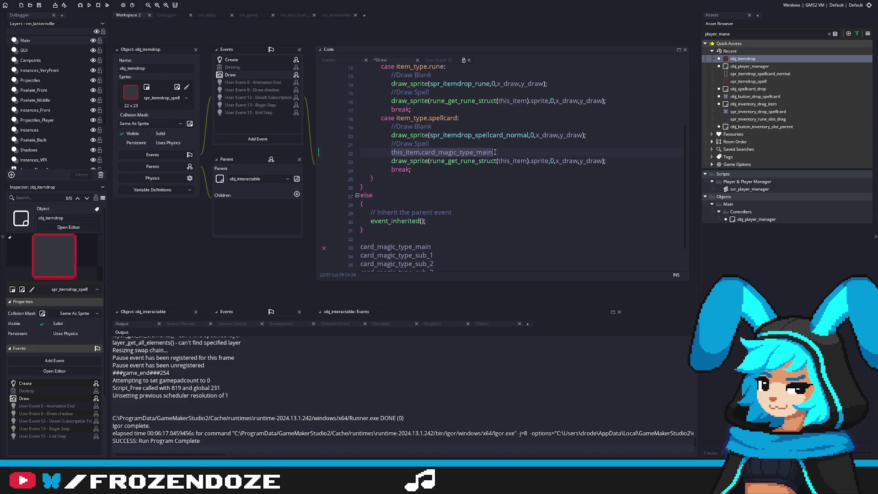
pyautogui.press('Left')
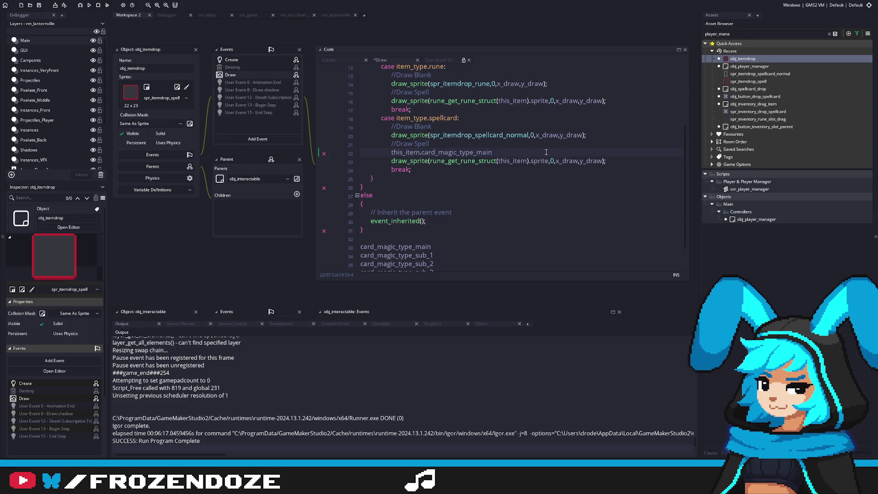
pyautogui.press('BackSpace')
# Step: Clear the player_mana asset search and open obj_inventory_spellcard
pyautogui.click(834, 34)
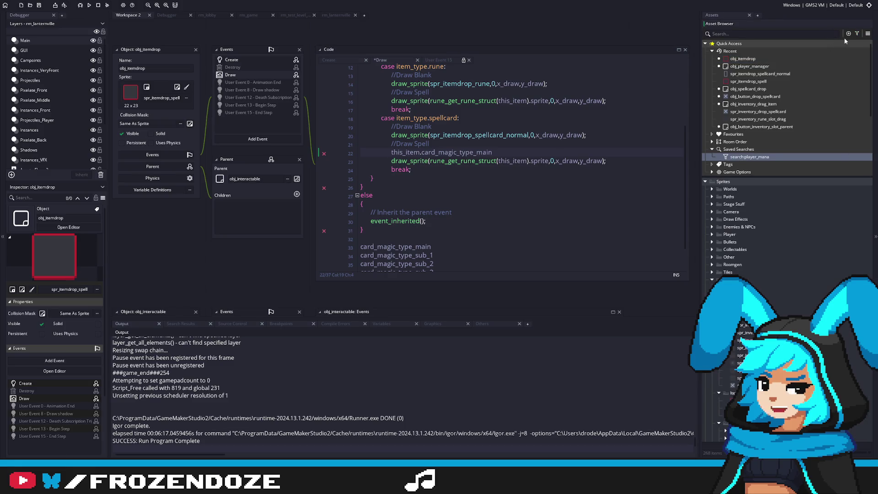
pyautogui.rightClick(751, 158)
pyautogui.click(768, 172)
pyautogui.scroll(-10, 841, 190)
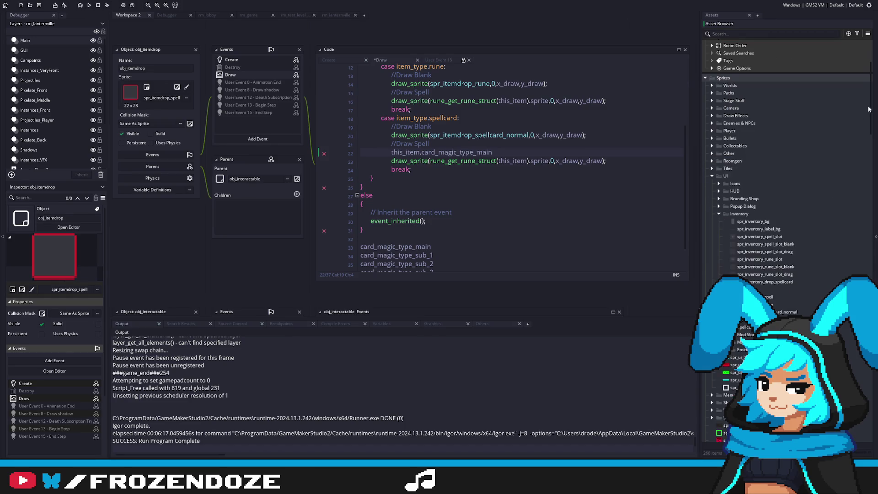
pyautogui.doubleClick(766, 232)
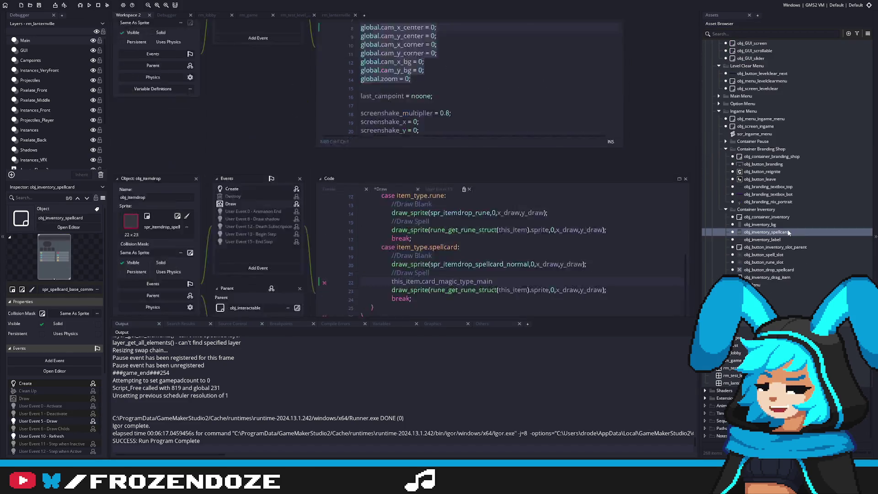
# Step: Review User Event 5, then select the five magic_type sprite assignments in User Event 10
pyautogui.click(283, 93)
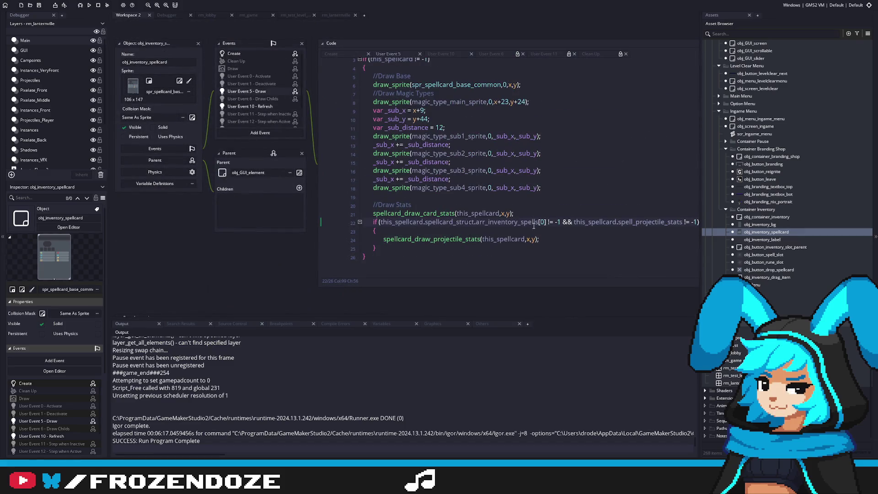
pyautogui.scroll(2, 529, 214)
pyautogui.click(529, 214)
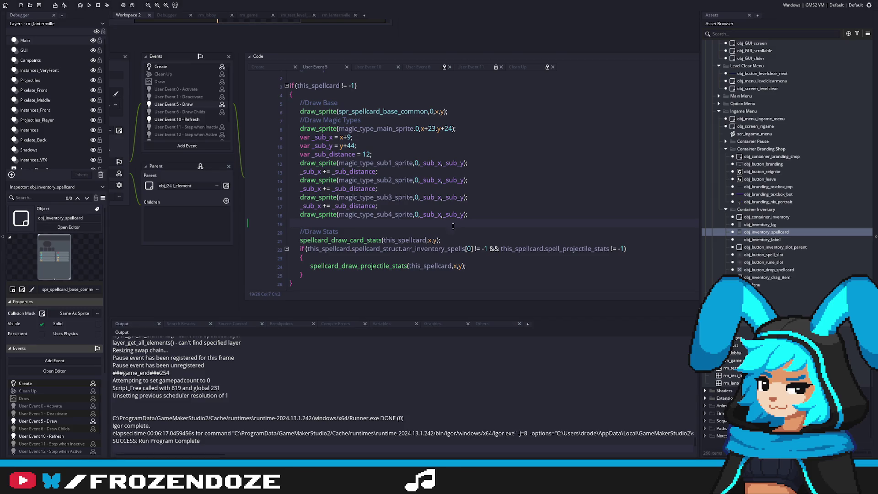
pyautogui.click(176, 119)
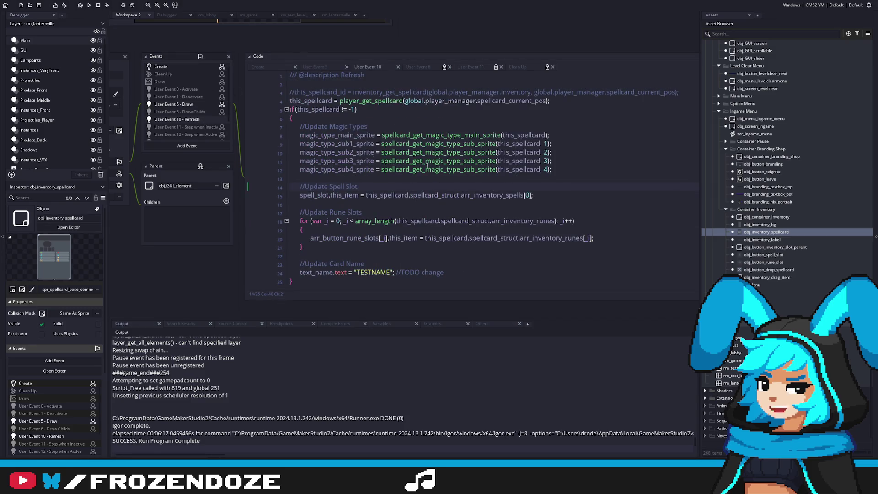
pyautogui.click(551, 169)
pyautogui.moveTo(538, 168); pyautogui.dragTo(289, 135)
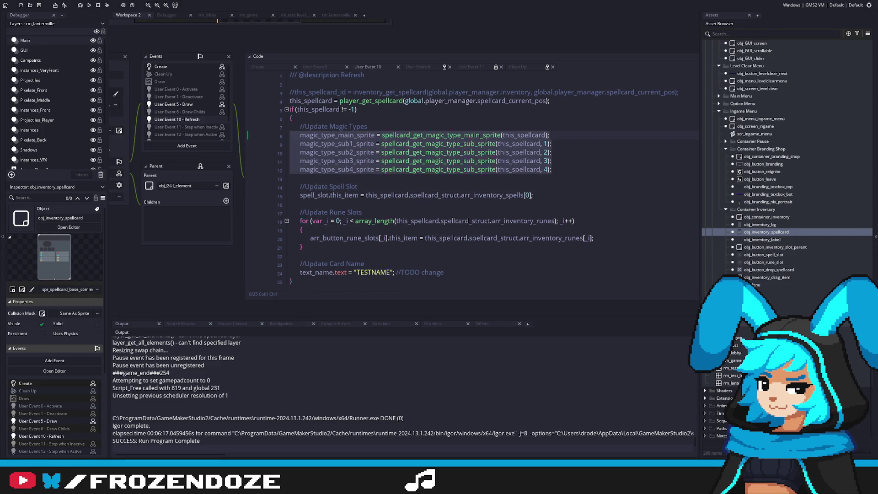
# Step: Select the spr_itemdrop_spellcard_normal sprite in the Asset Browser
pyautogui.scroll(-10, 868, 105)
pyautogui.moveTo(868, 105)
pyautogui.mouseDown()
pyautogui.moveTo(869, 123)
pyautogui.moveTo(870, 77)
pyautogui.moveTo(869, 127)
pyautogui.mouseUp()
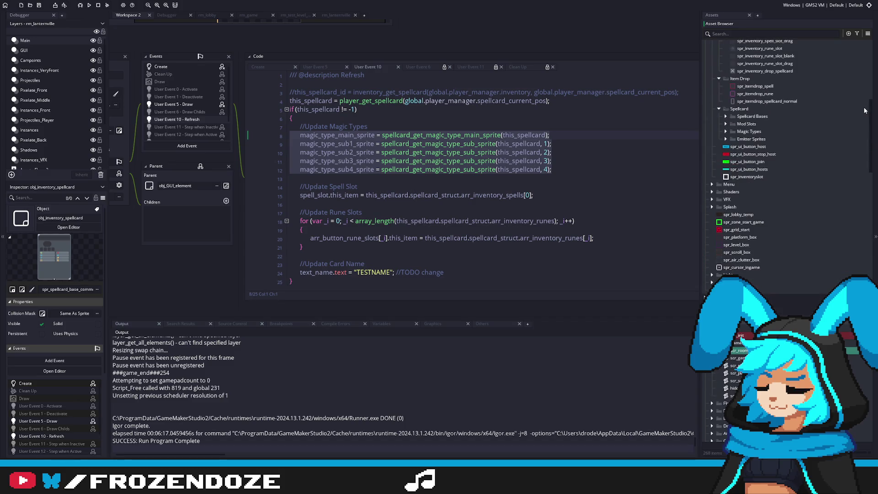
pyautogui.click(812, 103)
# Step: Open spr_itemdrop_spellcard_normal, then return to obj_itemdrop's Draw event code
pyautogui.doubleClick(811, 103)
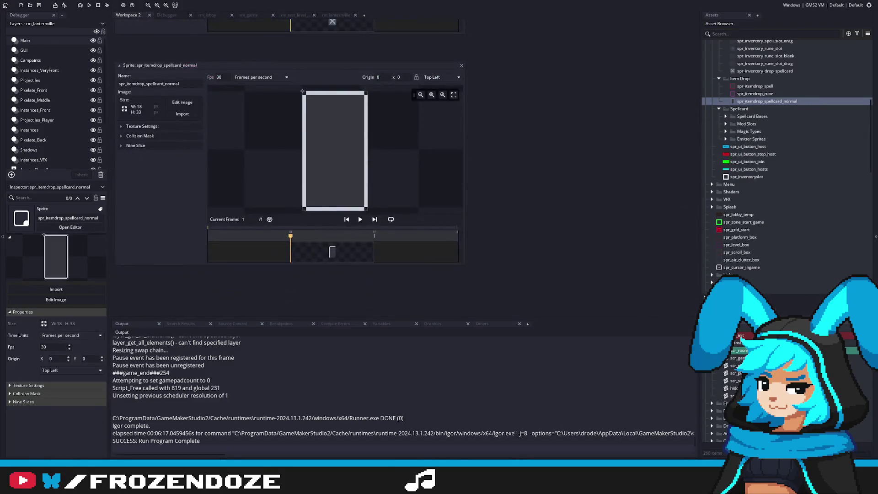
pyautogui.scroll(-10, 787, 160)
pyautogui.scroll(-15, 787, 160)
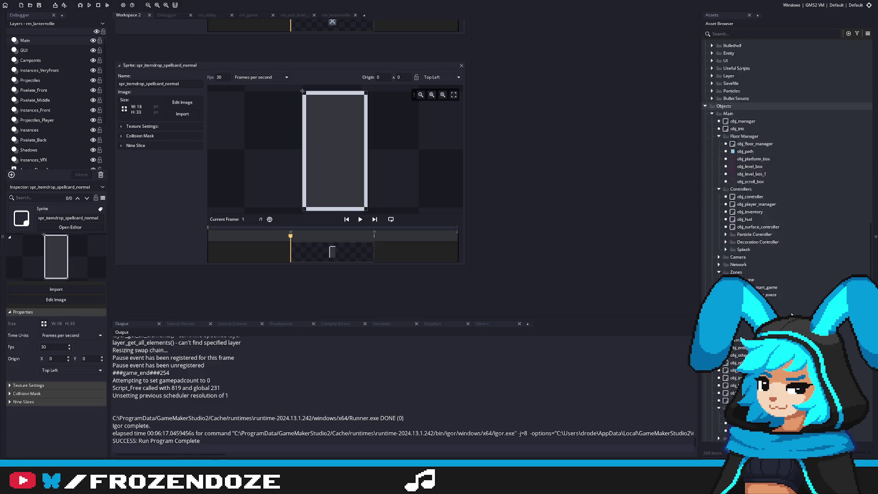
pyautogui.scroll(-5, 763, 274)
pyautogui.doubleClick(762, 283)
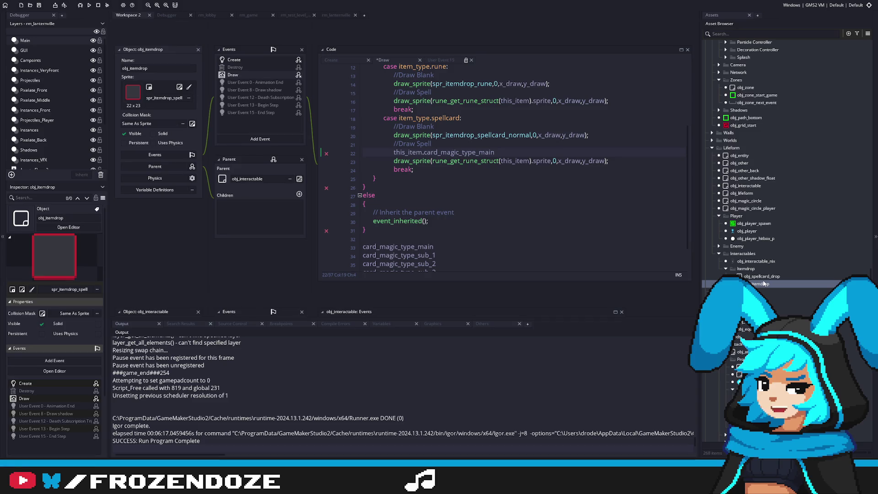
# Step: Replace line 22 with the five magic_type sprite assignments and indent them correctly
pyautogui.scroll(1, 500, 162)
pyautogui.click(500, 163)
pyautogui.hotkey('shift', 'Home')
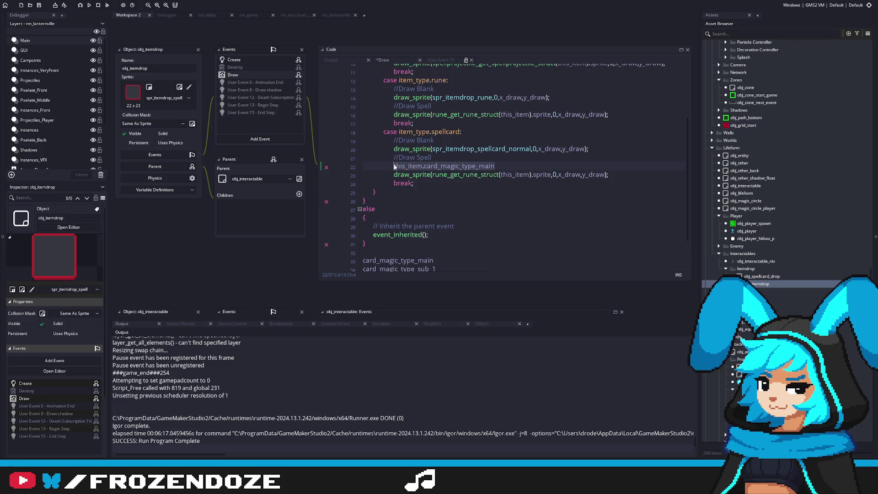
pyautogui.hotkey('ctrl', 'v')
pyautogui.moveTo(614, 204)
pyautogui.mouseDown()
pyautogui.moveTo(345, 182)
pyautogui.moveTo(348, 174)
pyautogui.mouseUp()
pyautogui.press('Tab')
pyautogui.click(404, 165)
pyautogui.press('BackSpace')
pyautogui.moveTo(645, 200)
pyautogui.mouseDown()
pyautogui.moveTo(370, 185)
pyautogui.moveTo(365, 175)
pyautogui.mouseUp()
pyautogui.press('Tab')
# Step: Rename the comment to //Draw Spellcard and delete the leftover card_magic_type lines
pyautogui.click(433, 156)
pyautogui.write('card')
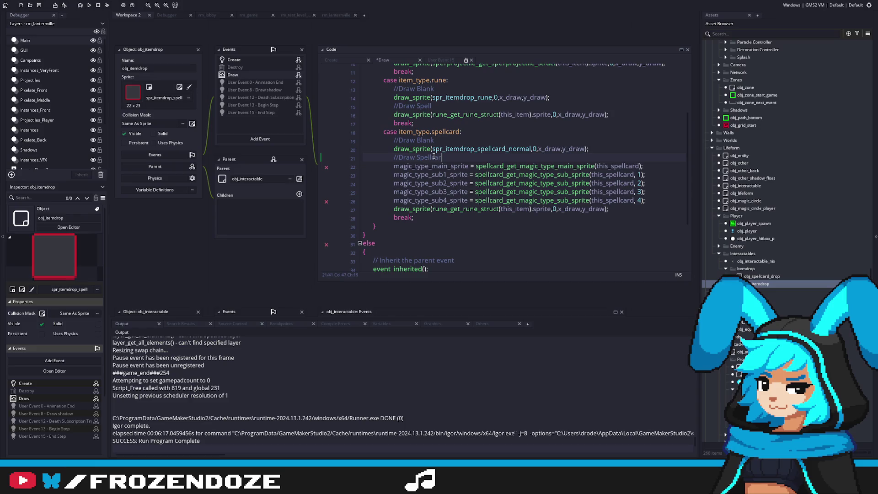
pyautogui.scroll(-3, 452, 228)
pyautogui.click(456, 249)
pyautogui.moveTo(456, 249); pyautogui.dragTo(359, 208)
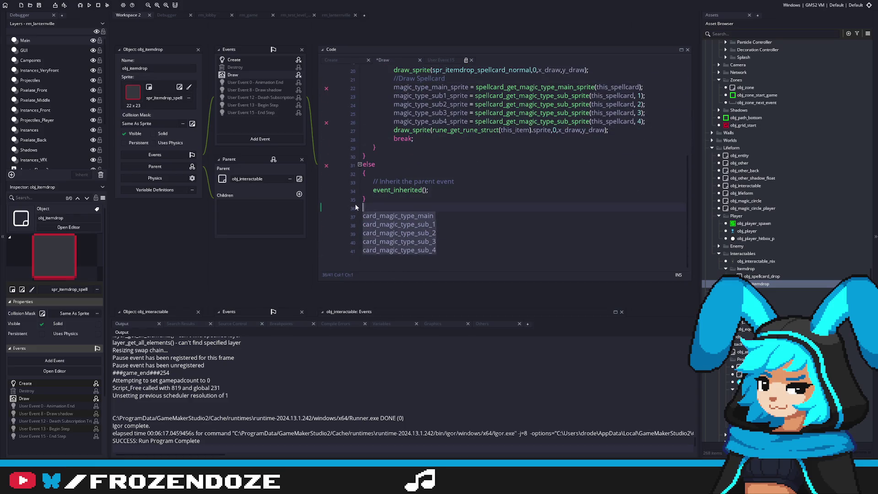
pyautogui.press('BackSpace')
pyautogui.scroll(5, 581, 176)
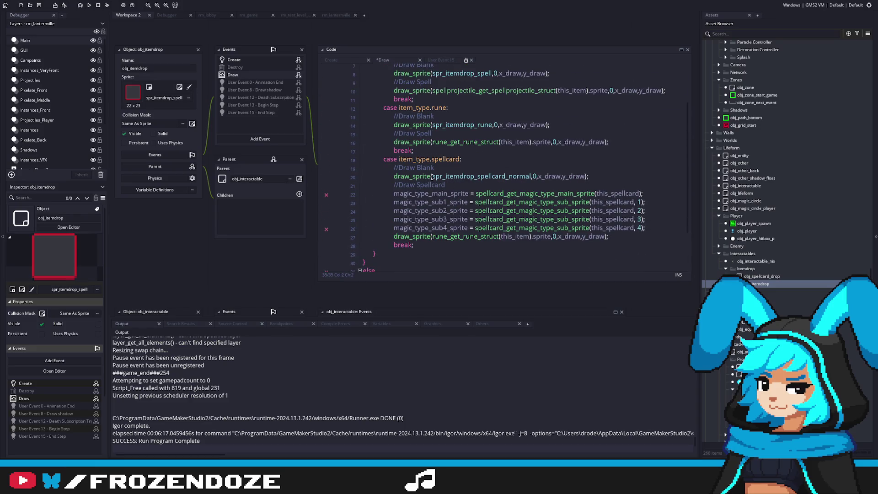
pyautogui.click(608, 236)
# Step: Replace this_spellcard with this_item in each of the magic_type assignment lines
pyautogui.click(335, 235)
pyautogui.doubleClick(613, 193)
pyautogui.write('this_item')
pyautogui.doubleClick(611, 202)
pyautogui.write('this_item')
pyautogui.doubleClick(609, 210)
pyautogui.write('this_item')
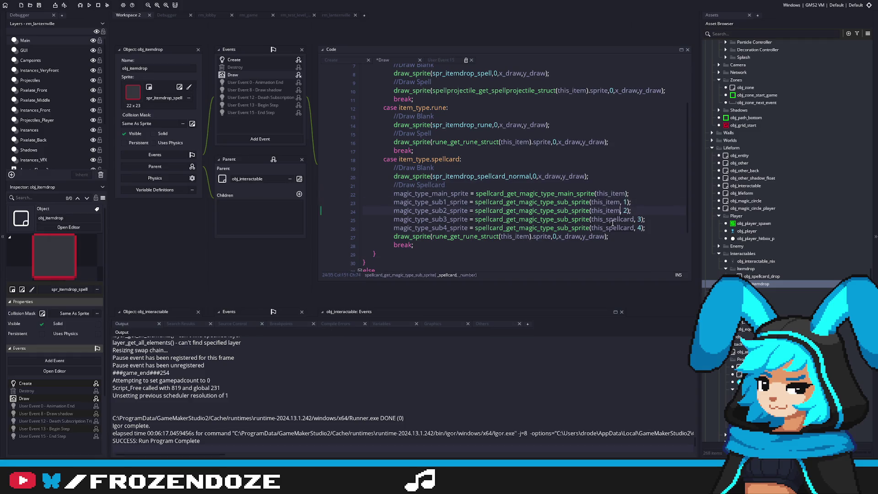
pyautogui.doubleClick(611, 219)
pyautogui.write('this_item')
pyautogui.doubleClick(613, 227)
pyautogui.write('this_item')
# Step: Put the main magic-type sprite call in place of the rune_get_rune_struct sprite expression
pyautogui.click(393, 193)
pyautogui.write('var _')
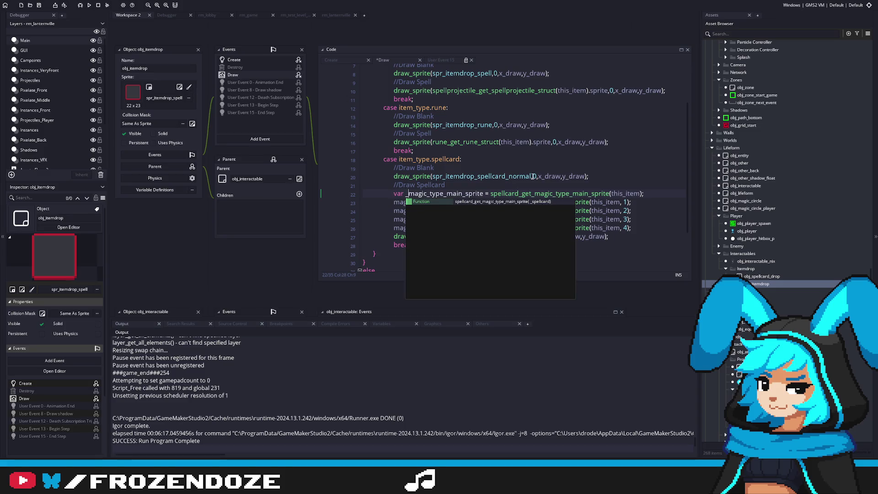
pyautogui.click(408, 194)
pyautogui.press('BackSpace')
pyautogui.press('BackSpace')
pyautogui.press('BackSpace')
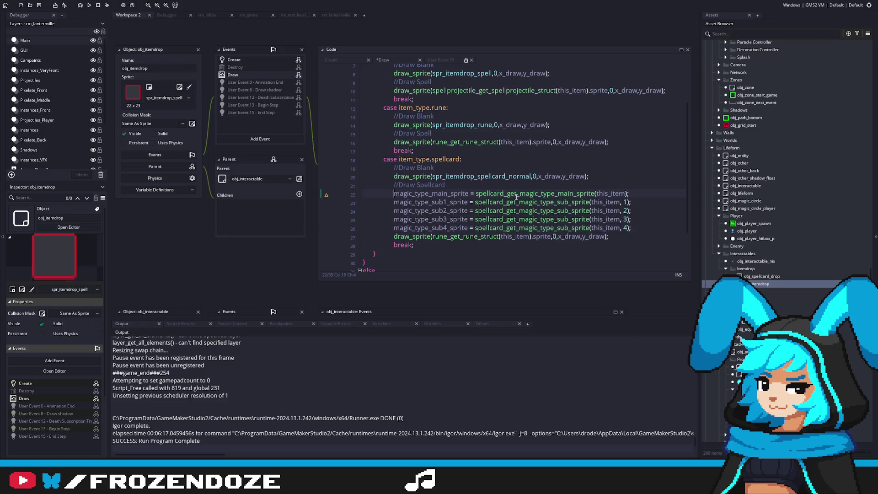
pyautogui.doubleClick(593, 193)
pyautogui.click(627, 194)
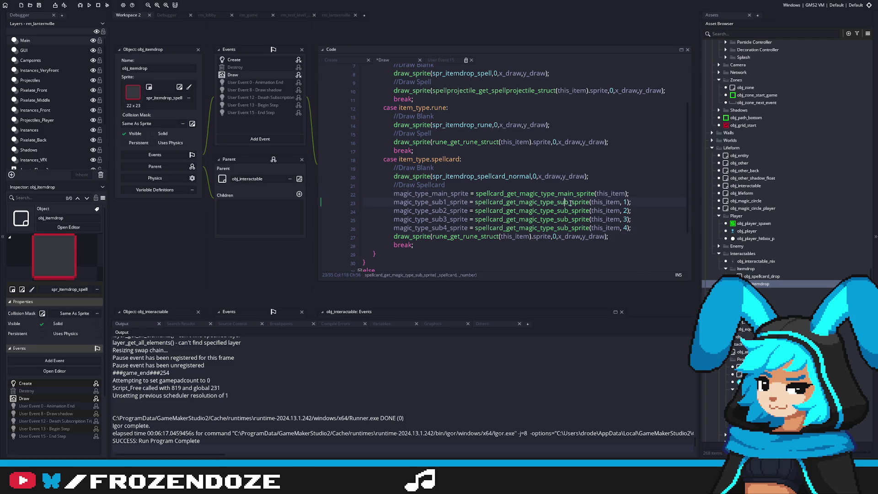
pyautogui.click(474, 195)
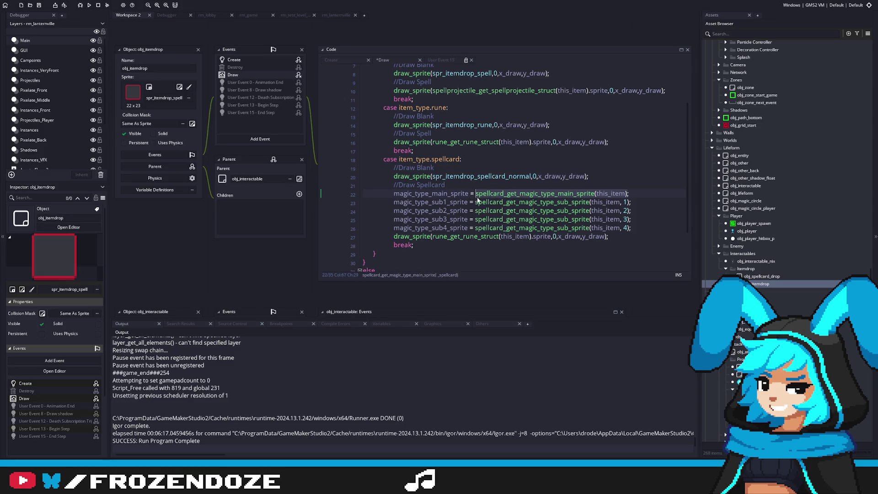
pyautogui.click(552, 236)
pyautogui.keyDown('shift'); pyautogui.click(432, 237); pyautogui.keyUp('shift')
pyautogui.hotkey('ctrl', 'v')
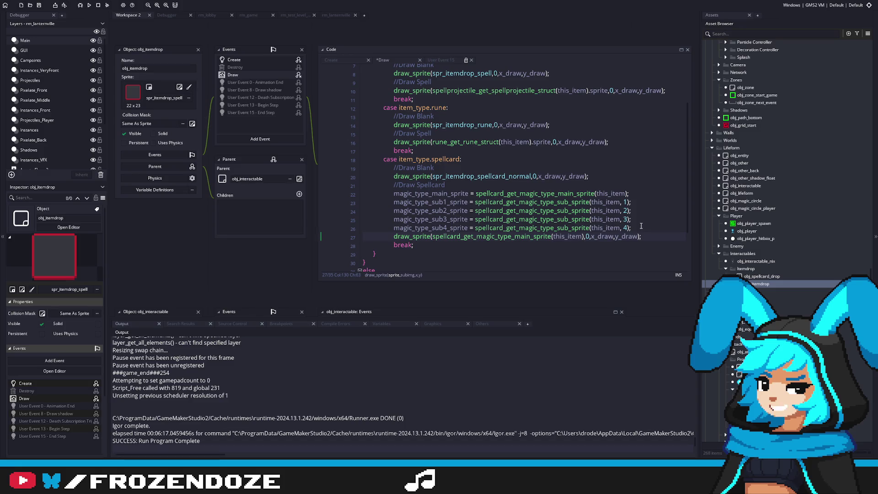
# Step: Add a duplicate draw_sprite line that draws the sub sprite call
pyautogui.moveTo(475, 201); pyautogui.dragTo(631, 201)
pyautogui.click(658, 238)
pyautogui.hotkey('ctrl', 'd')
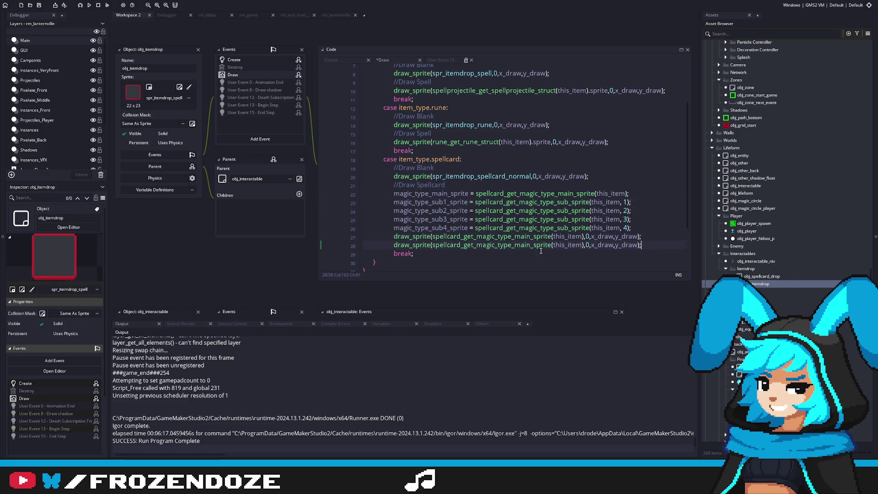
pyautogui.moveTo(433, 245); pyautogui.dragTo(584, 245)
pyautogui.hotkey('ctrl', 'v')
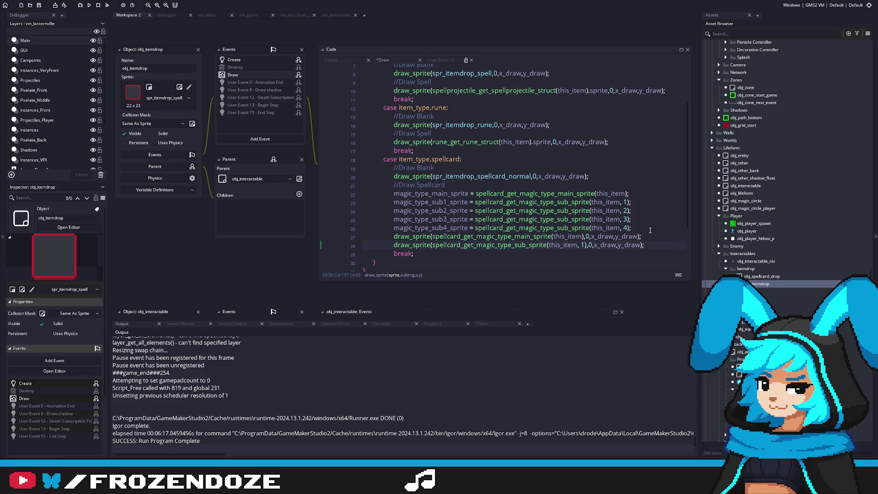
# Step: Delete the magic_type assignments, make four sub-sprite draw lines with indices 1–4, and save
pyautogui.moveTo(650, 230); pyautogui.dragTo(328, 187)
pyautogui.press('BackSpace')
pyautogui.click(659, 202)
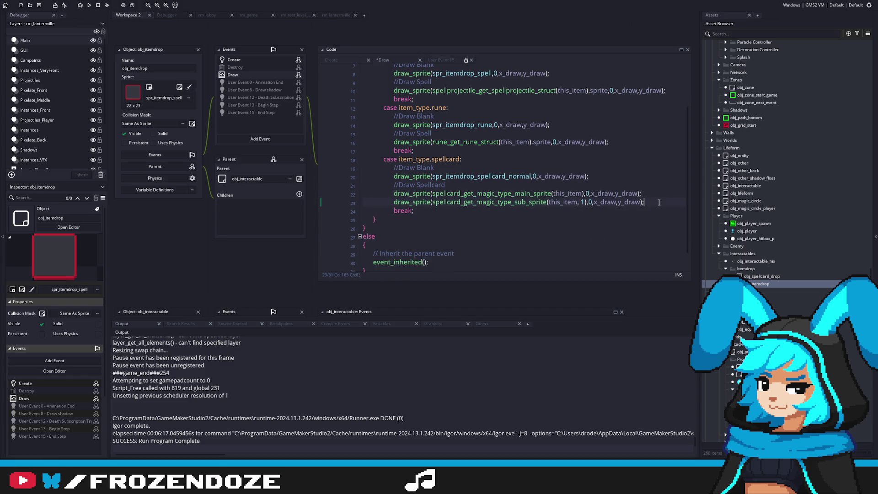
pyautogui.hotkey('ctrl', 'd')
pyautogui.hotkey('ctrl', 'd')
pyautogui.hotkey('ctrl', 'd')
pyautogui.doubleClick(583, 210)
pyautogui.write('2')
pyautogui.doubleClick(583, 219)
pyautogui.write('3')
pyautogui.doubleClick(583, 228)
pyautogui.write('4')
pyautogui.hotkey('ctrl', 's')
pyautogui.click(602, 185)
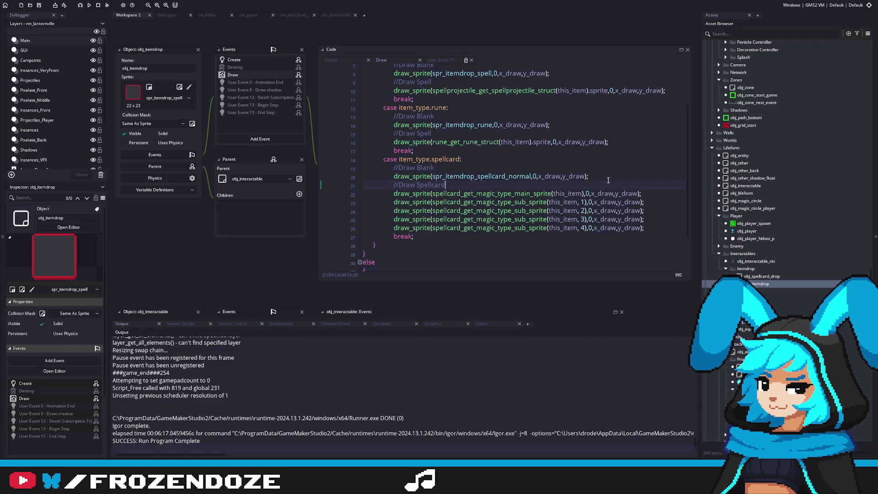
# Step: Offset the main spellcard sprite draw by +2 on x_draw and +2 on y_draw
pyautogui.scroll(1, 608, 177)
pyautogui.click(604, 228)
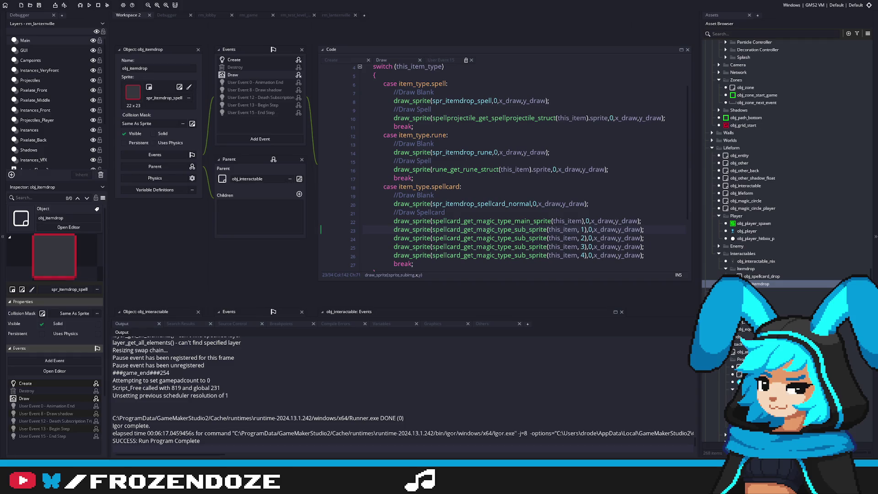
pyautogui.click(614, 221)
pyautogui.write('+2')
pyautogui.click(645, 221)
pyautogui.write('+2')
# Step: Offset the first two sub sprites to x_draw+2, y_draw+16 and x_draw+10, y_draw+16
pyautogui.click(616, 229)
pyautogui.write('+2')
pyautogui.press('Right')
pyautogui.press('Right')
pyautogui.press('Right')
pyautogui.write('+16')
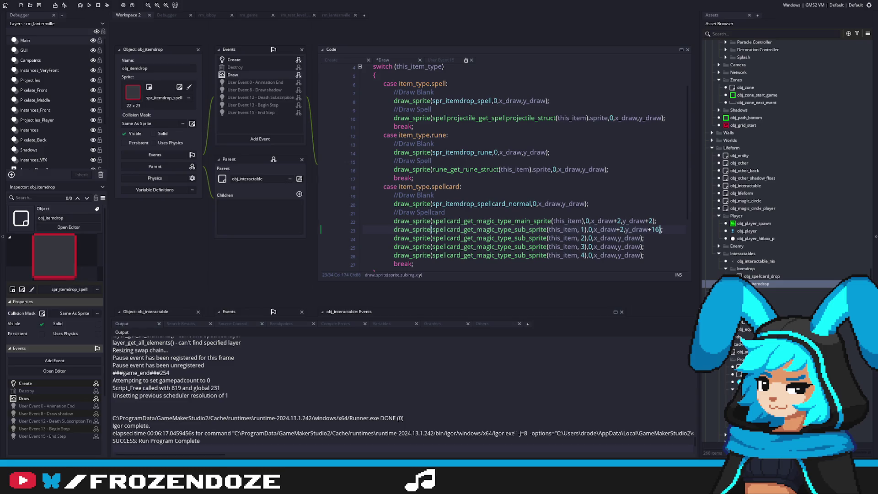
pyautogui.click(617, 238)
pyautogui.write('+10')
pyautogui.press('Right')
pyautogui.press('Right')
pyautogui.press('Right')
pyautogui.write('+16')
# Step: Offset the last two sub sprites to x_draw+2, y_draw+24 and x_draw+10, y_draw+24
pyautogui.click(616, 247)
pyautogui.write('+2')
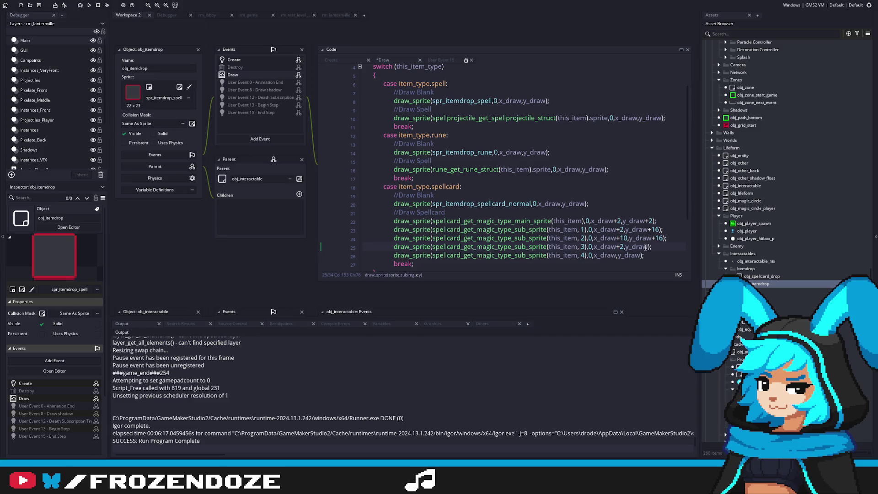
pyautogui.click(649, 247)
pyautogui.write('+24')
pyautogui.click(617, 255)
pyautogui.write('+10')
pyautogui.click(653, 255)
pyautogui.write('+24')
pyautogui.click(636, 212)
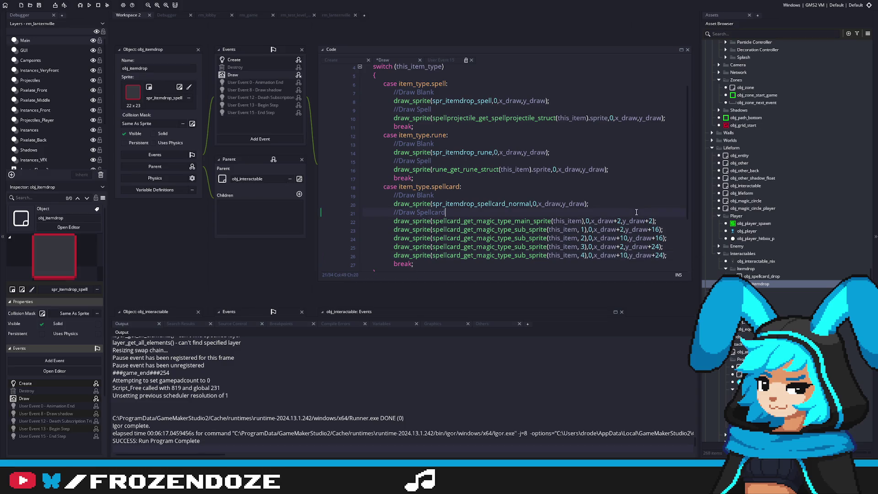
# Step: Check the object's Create event, then open obj_button_drop_spellcard's code
pyautogui.press('Up')
pyautogui.press('Up')
pyautogui.scroll(-3, 544, 204)
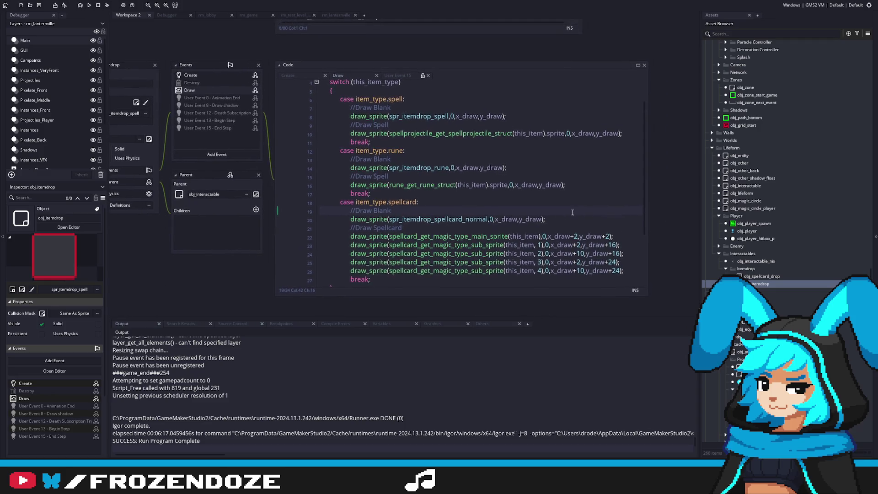
pyautogui.scroll(5, 478, 239)
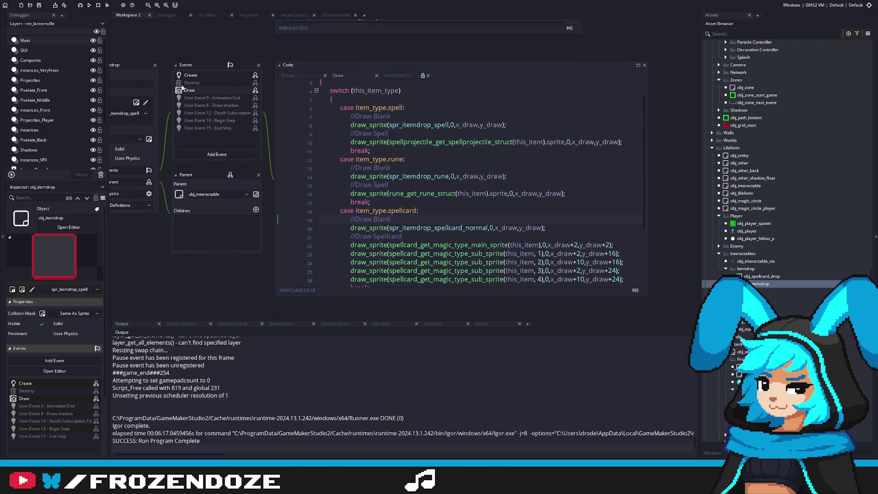
pyautogui.click(194, 77)
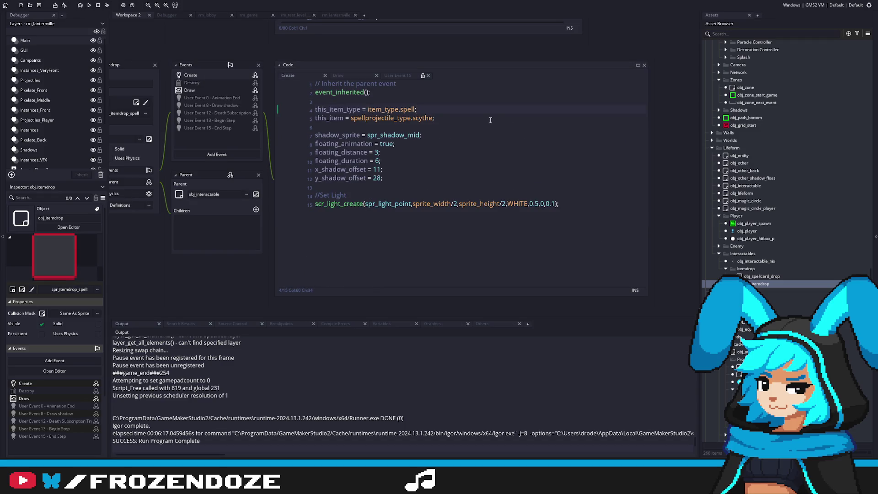
pyautogui.scroll(-10, 778, 160)
pyautogui.scroll(-3, 777, 160)
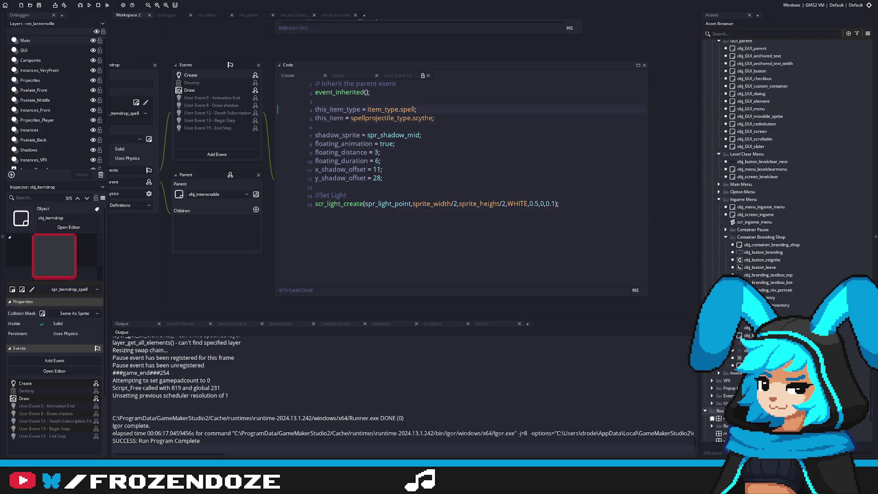
pyautogui.doubleClick(731, 357)
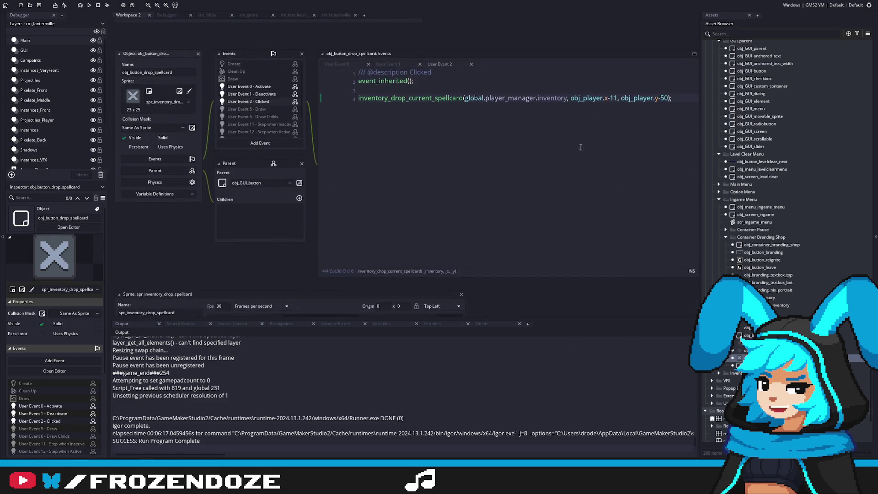
# Step: Jump to the inventory_drop_current_spellcard definition in scr_inventory and look over its spellcard lookup
pyautogui.middleClick(418, 97)
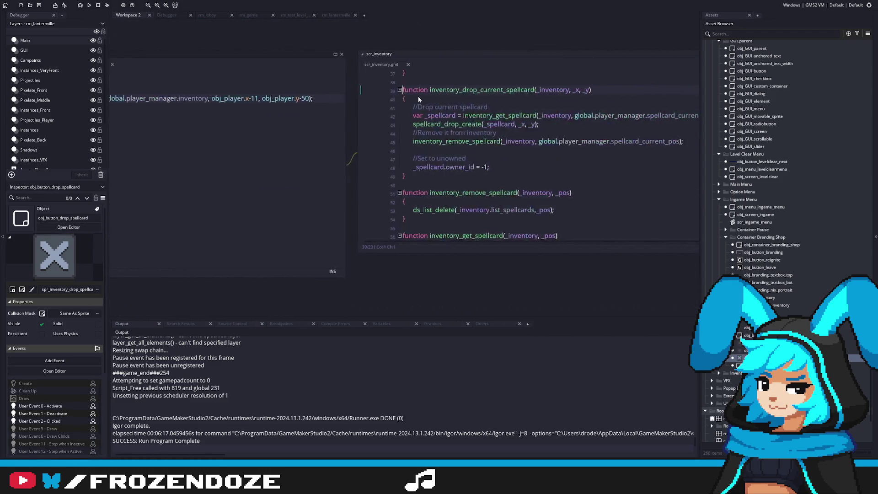
pyautogui.click(336, 118)
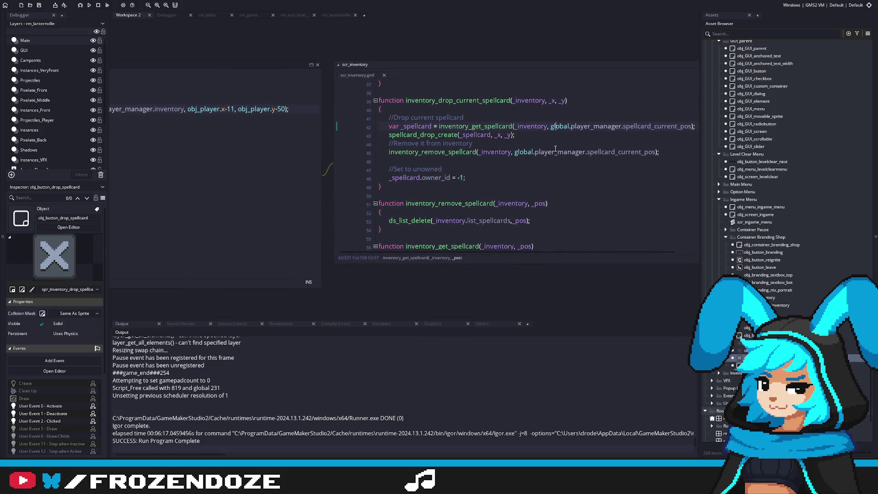
pyautogui.scroll(-2, 527, 175)
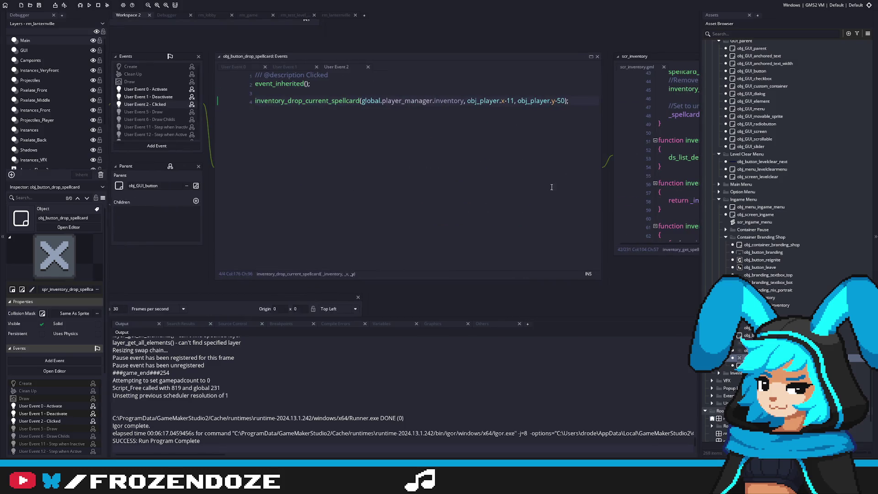
pyautogui.scroll(2, 555, 129)
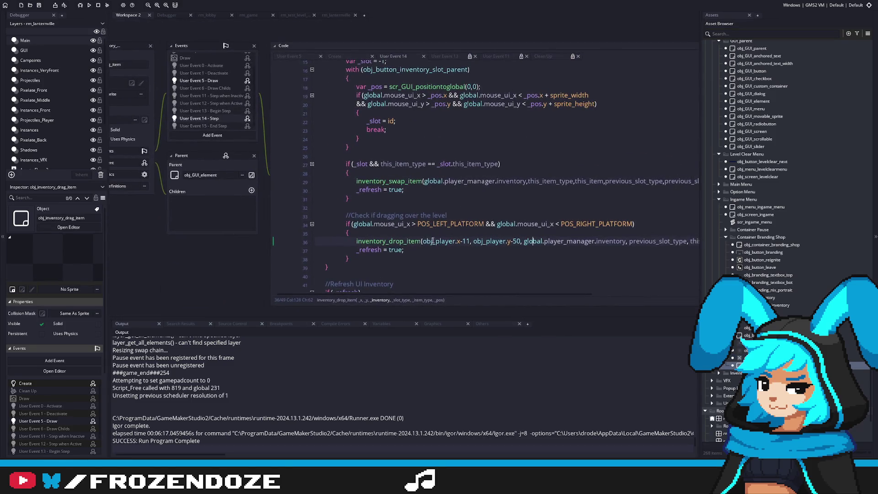
# Step: Jump from the drag-item event's inventory_drop_item call to its definition in scr_inventory
pyautogui.middleClick(405, 243)
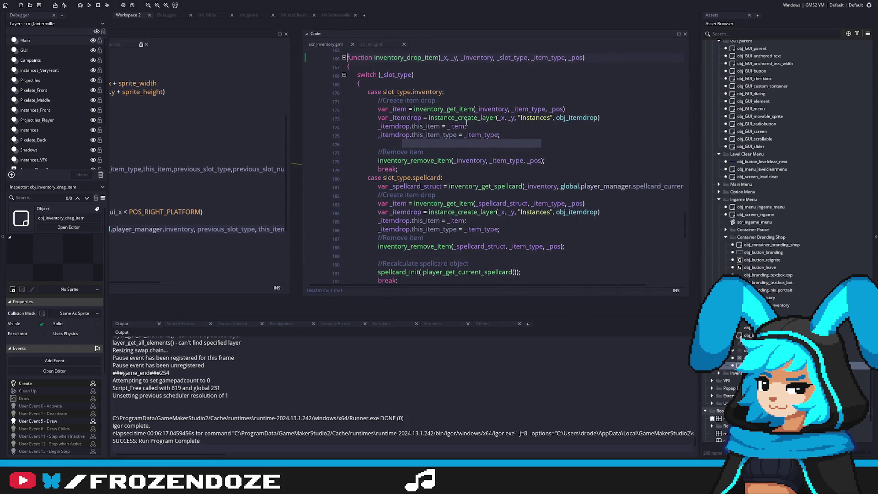
pyautogui.scroll(-2, 466, 126)
pyautogui.scroll(3, 417, 233)
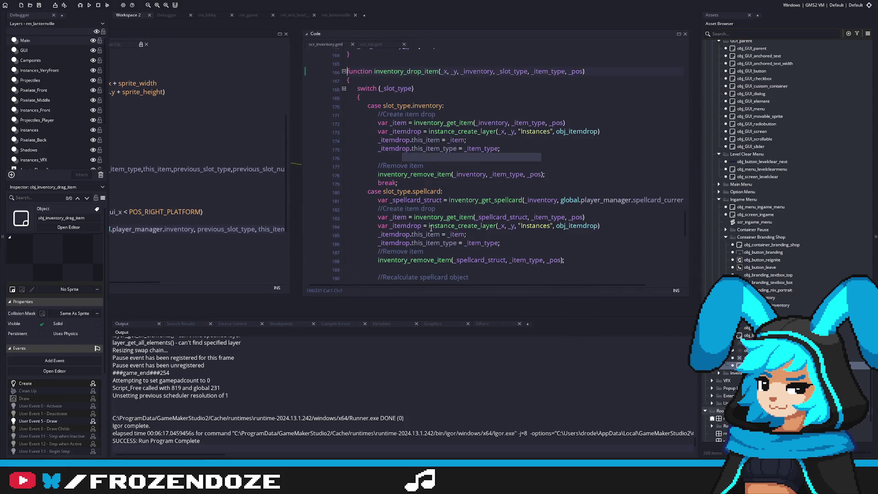
pyautogui.click(468, 185)
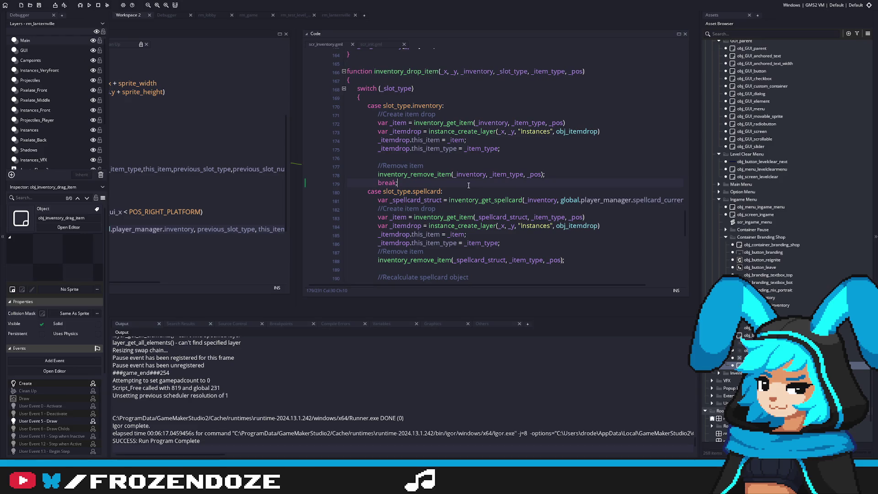
pyautogui.scroll(-2, 469, 185)
pyautogui.scroll(2, 469, 183)
pyautogui.scroll(-1, 470, 179)
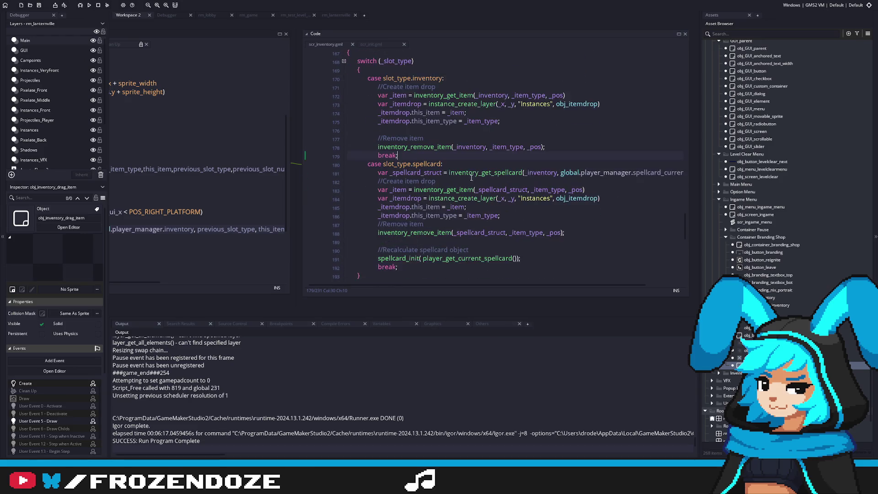
pyautogui.scroll(1, 471, 178)
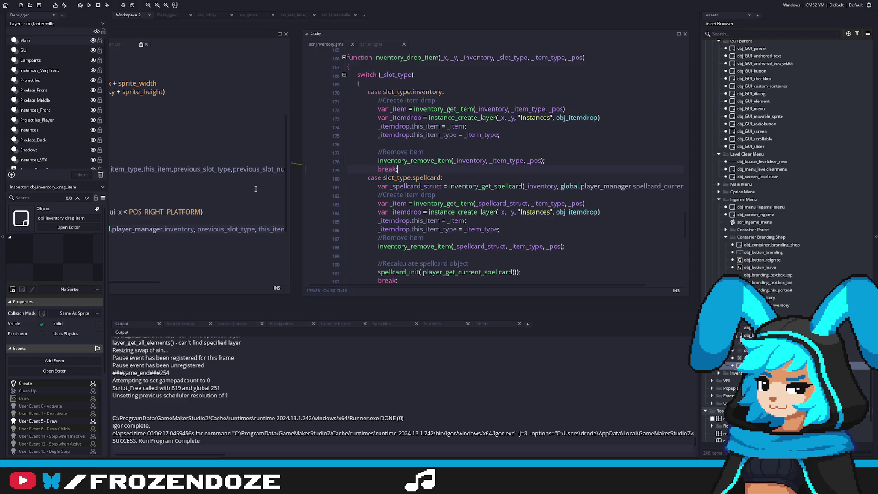
pyautogui.moveTo(254, 189)
pyautogui.mouseDown()
pyautogui.moveTo(438, 190)
pyautogui.moveTo(305, 195)
pyautogui.mouseUp()
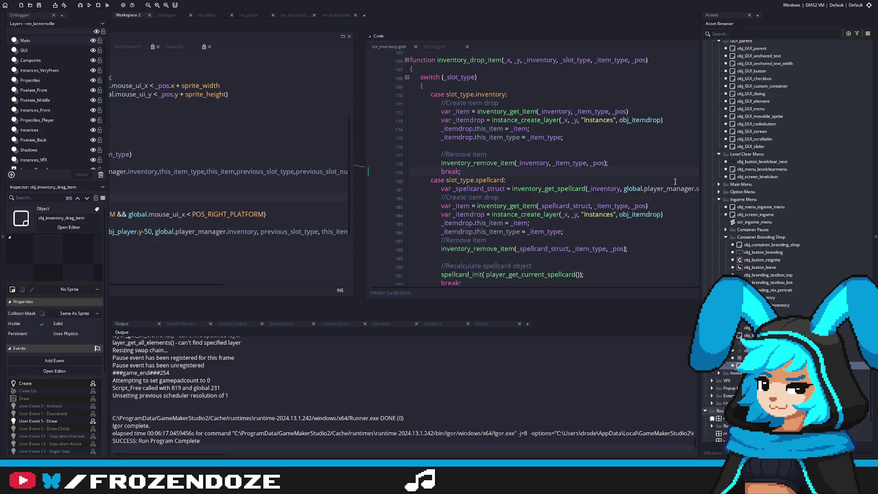
pyautogui.moveTo(306, 212); pyautogui.dragTo(473, 212)
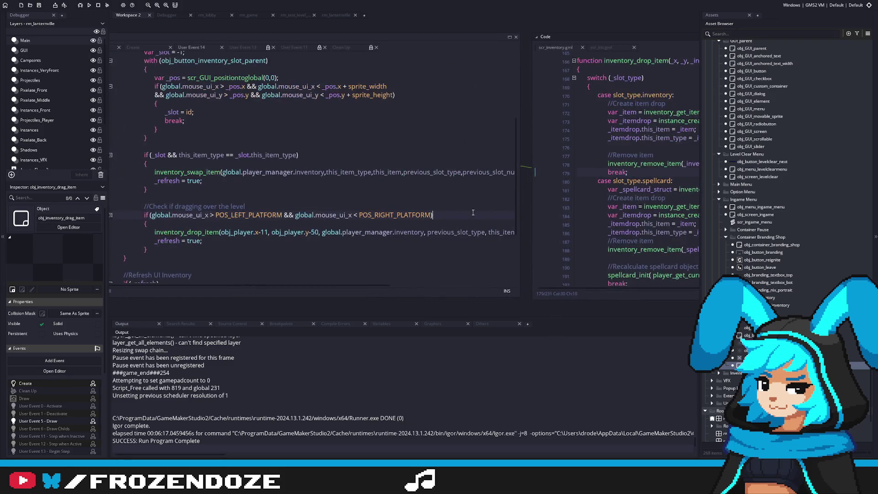
pyautogui.doubleClick(219, 232)
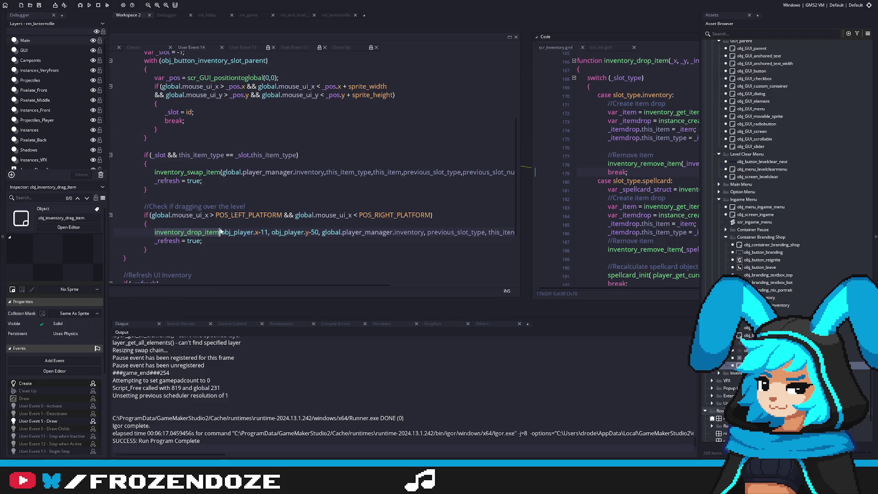
pyautogui.press('F12')
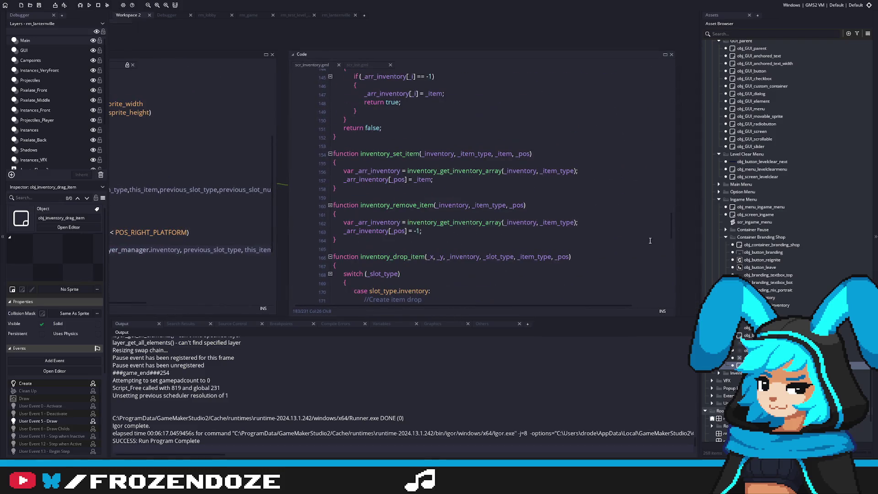
pyautogui.moveTo(671, 228)
pyautogui.mouseDown()
pyautogui.moveTo(672, 100)
pyautogui.moveTo(663, 242)
pyautogui.moveTo(673, 132)
pyautogui.mouseUp()
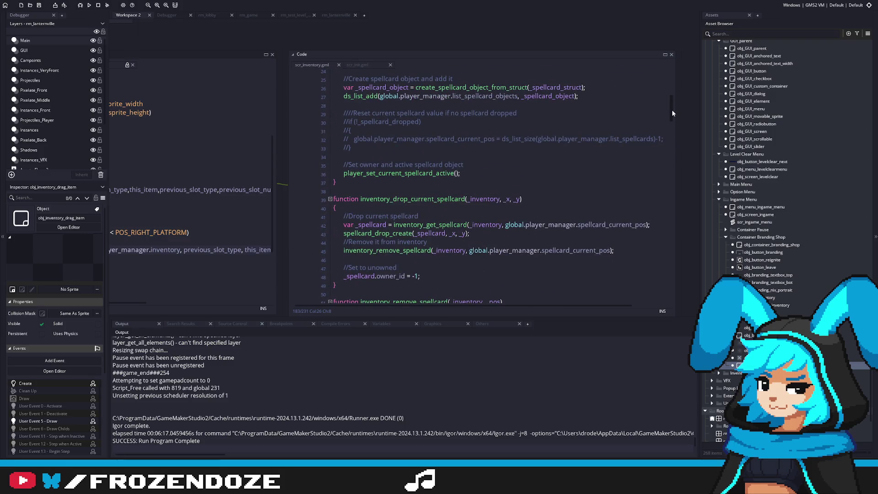
pyautogui.moveTo(672, 111)
pyautogui.mouseDown()
pyautogui.moveTo(675, 82)
pyautogui.moveTo(670, 131)
pyautogui.mouseUp()
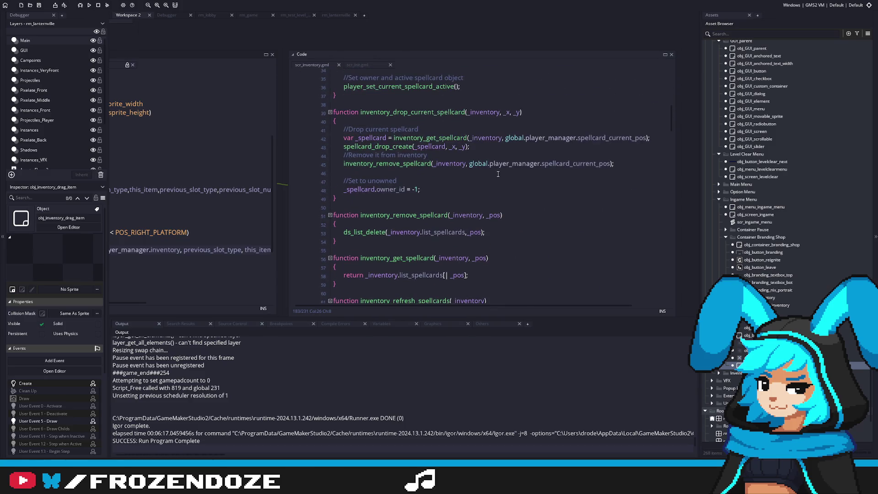
# Step: Add missing semicolons to the item-drop creation, spellcard item and inventory case drop lines
pyautogui.click(355, 199)
pyautogui.moveTo(672, 114); pyautogui.dragTo(681, 247)
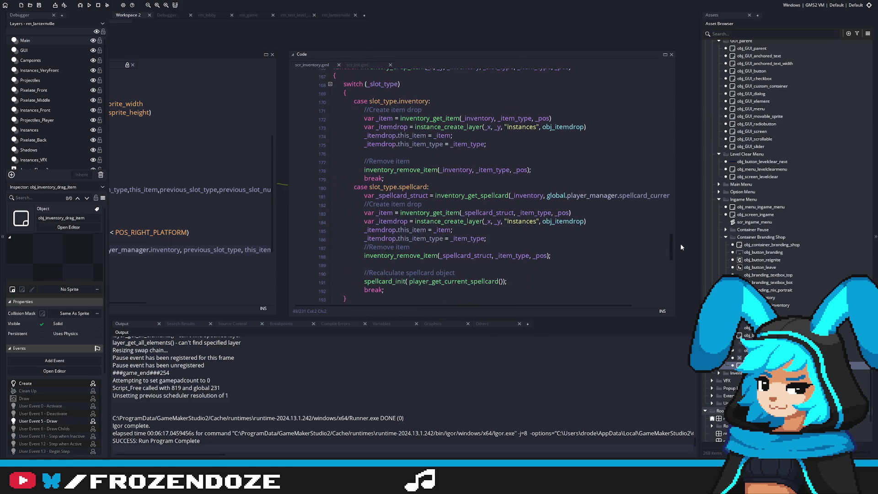
pyautogui.click(434, 212)
pyautogui.click(483, 221)
pyautogui.click(605, 221)
pyautogui.write(';')
pyautogui.click(605, 216)
pyautogui.write(';')
pyautogui.click(598, 127)
pyautogui.write(';')
pyautogui.press('Up')
pyautogui.write(';')
# Step: Tidy the blank lines after the switch and begin a new 'function' declaration below it
pyautogui.scroll(-3, 599, 129)
pyautogui.click(369, 210)
pyautogui.press('BackSpace')
pyautogui.press('Down')
pyautogui.press('Return')
pyautogui.press('Return')
pyautogui.write('function')
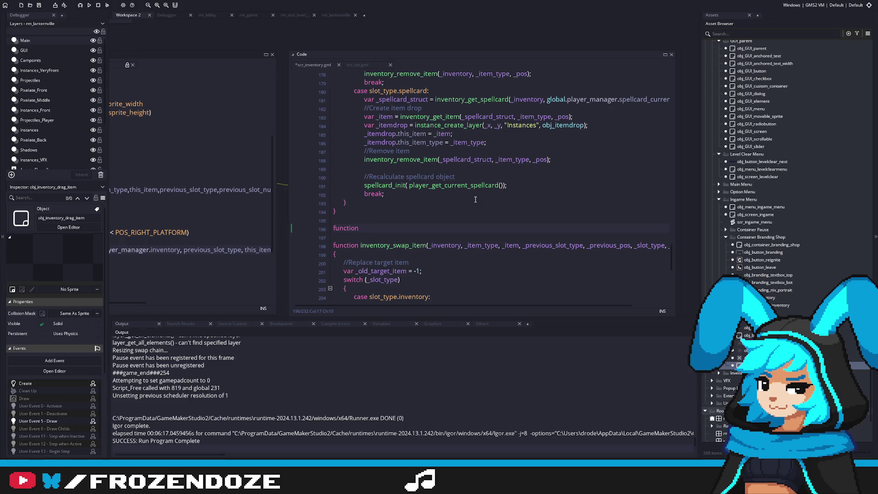
# Step: Declare create_item_drop(_x, _y, _item_type, _item) with an empty braced body
pyautogui.scroll(-3, 475, 199)
pyautogui.scroll(5, 388, 272)
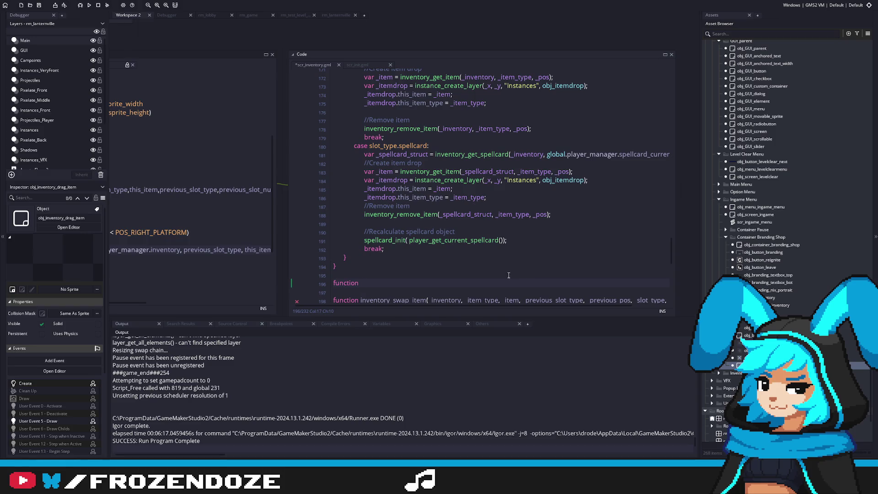
pyautogui.write('create_item_drop()')
pyautogui.press('Return')
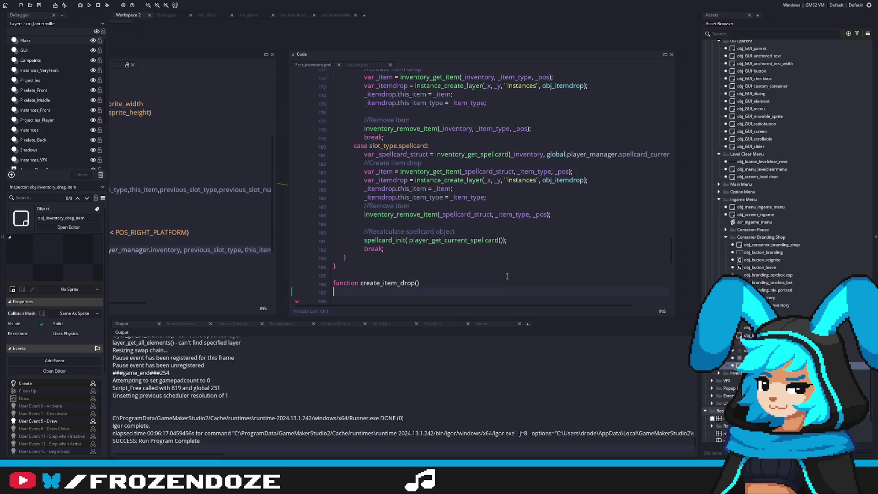
pyautogui.write('{')
pyautogui.press('Return')
pyautogui.scroll(-2, 526, 183)
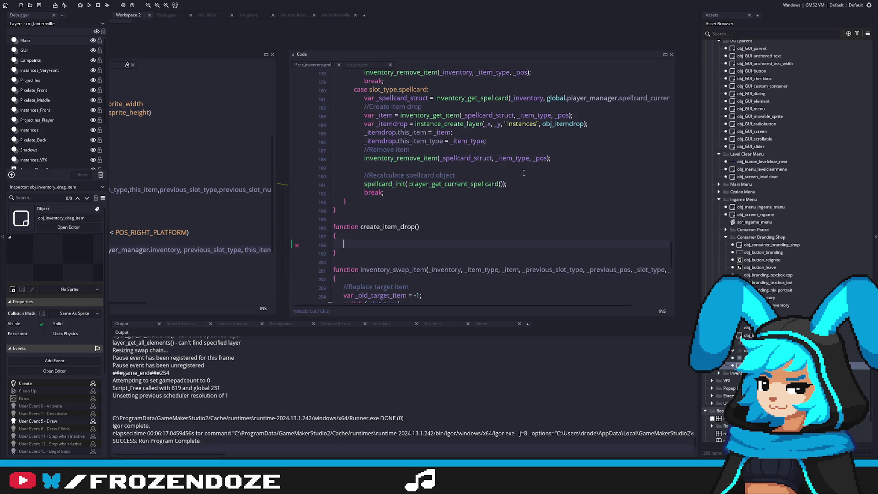
pyautogui.scroll(1, 446, 207)
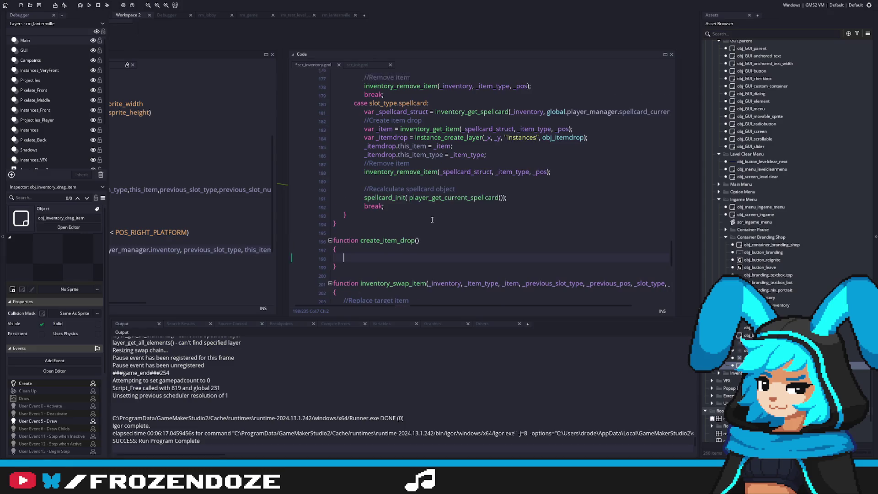
pyautogui.click(486, 253)
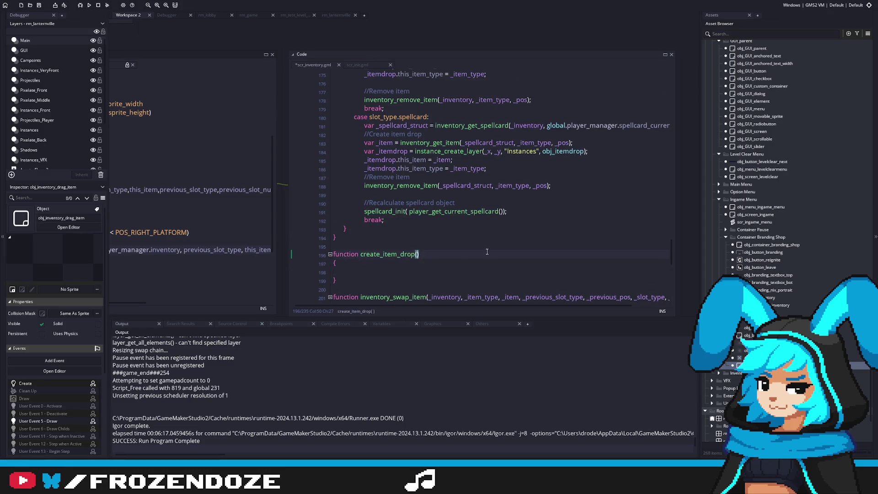
pyautogui.write('_x, _y')
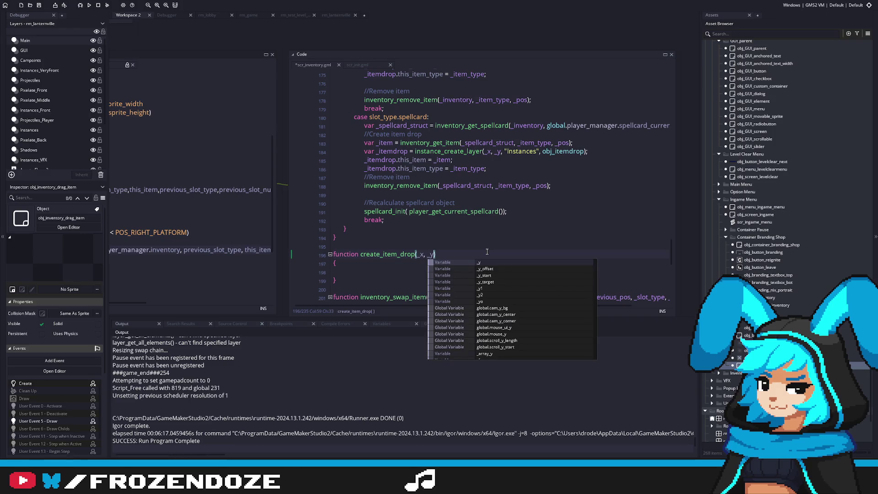
pyautogui.write(',')
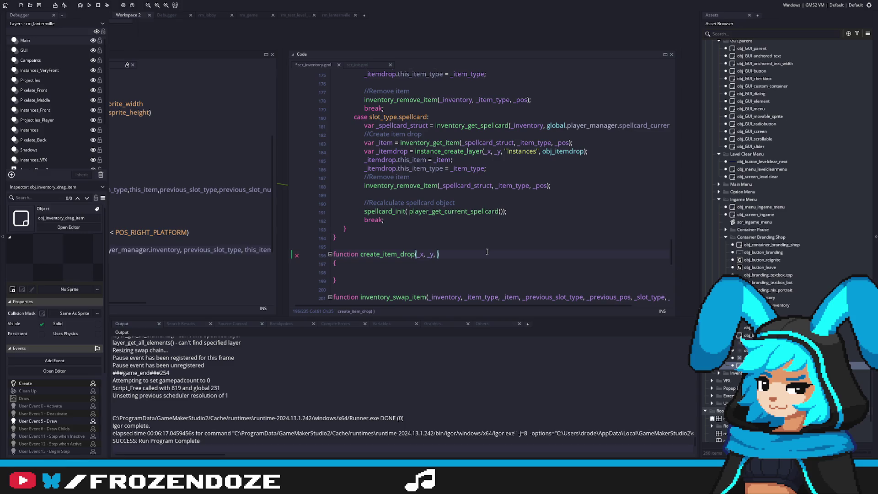
pyautogui.write('_item_')
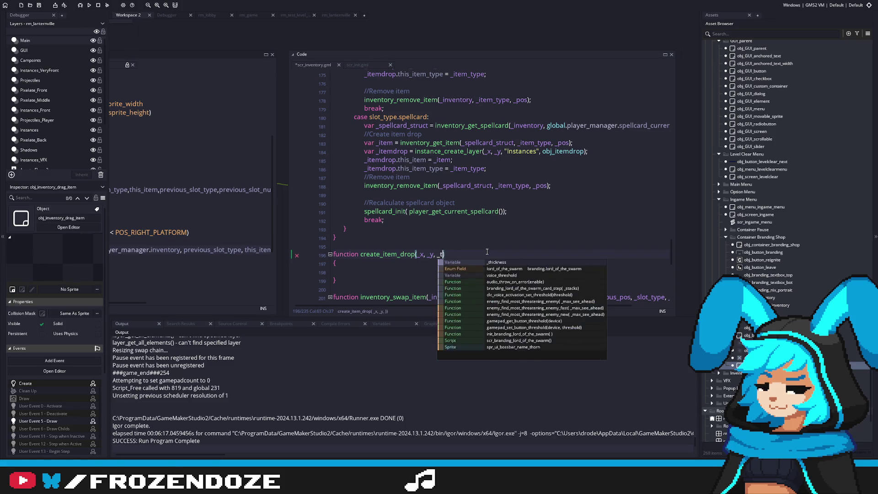
pyautogui.write('type, _')
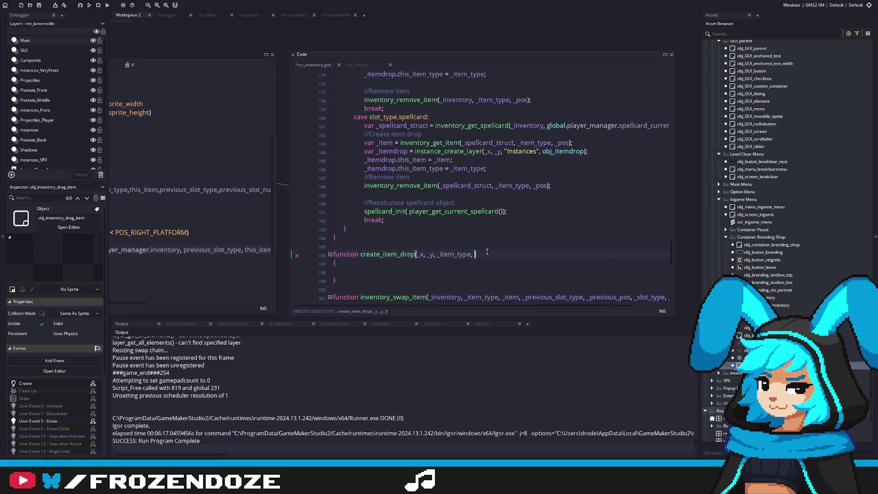
pyautogui.write('item')
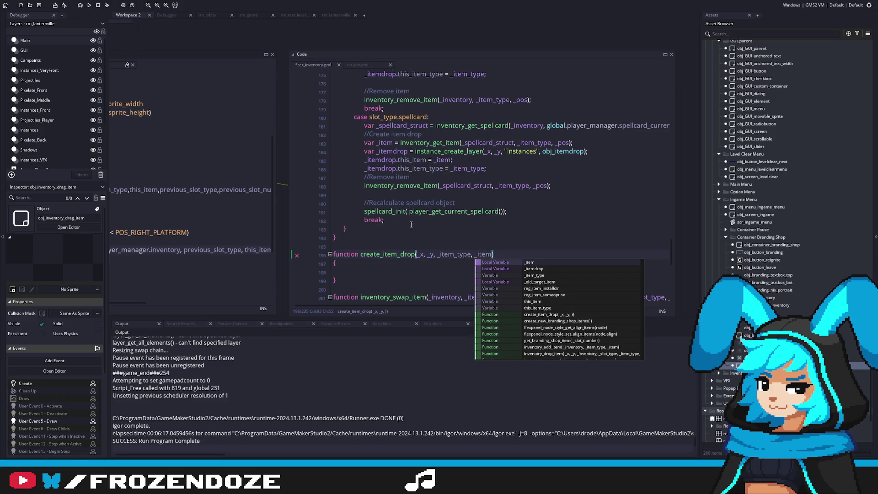
pyautogui.click(394, 269)
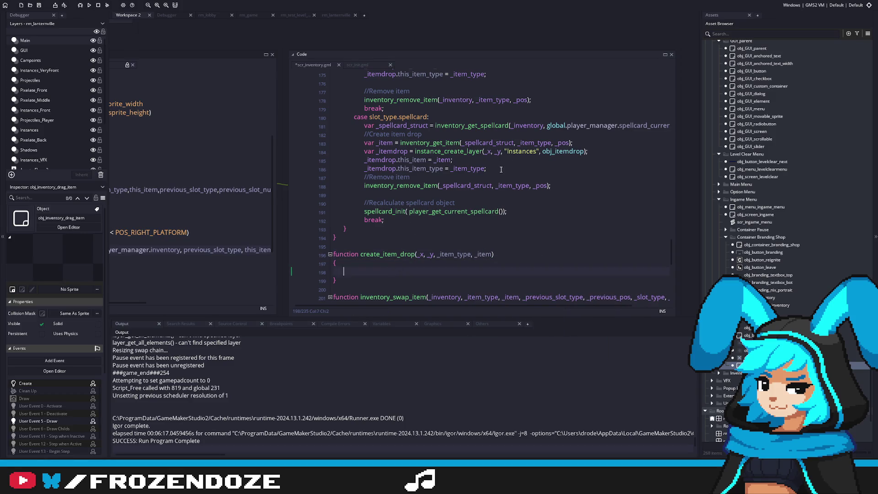
# Step: Copy the spellcard item-drop creation lines into create_item_drop, fix their indentation, and close the body
pyautogui.moveTo(487, 169); pyautogui.dragTo(291, 147)
pyautogui.hotkey('ctrl', 'c')
pyautogui.click(363, 271)
pyautogui.hotkey('ctrl', 'v')
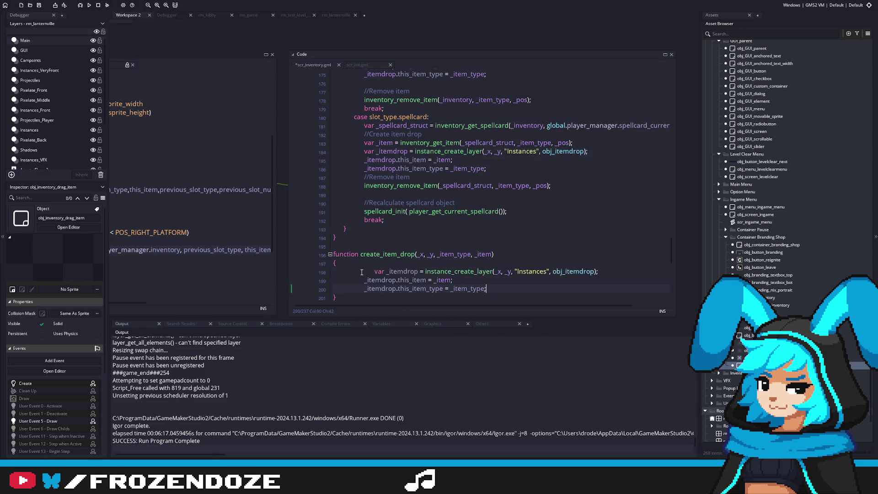
pyautogui.moveTo(491, 289); pyautogui.dragTo(309, 273)
pyautogui.hotkey('shift', 'Tab')
pyautogui.click(411, 269)
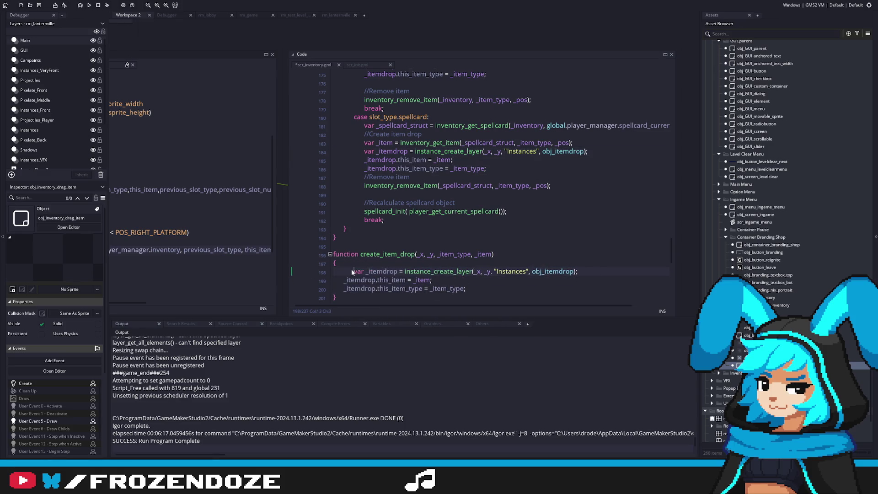
pyautogui.hotkey('shift', 'Tab')
pyautogui.scroll(-2, 361, 253)
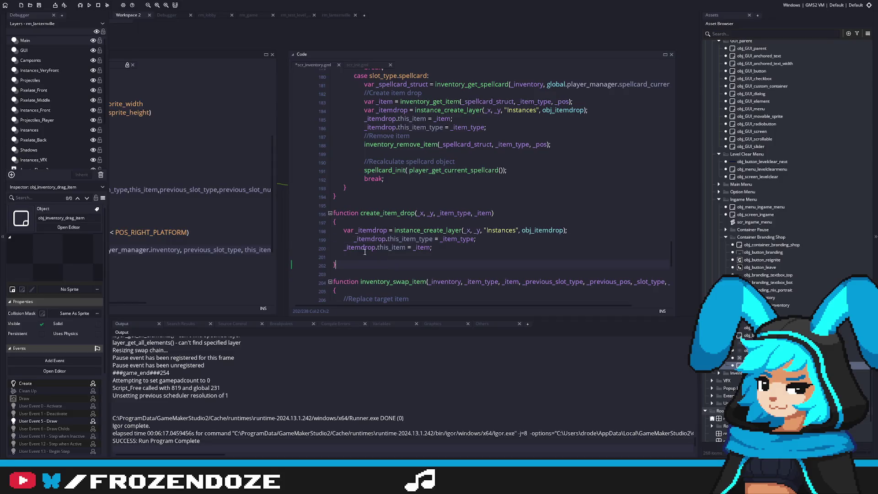
pyautogui.press('BackSpace')
pyautogui.write('}')
pyautogui.click(354, 239)
pyautogui.hotkey('shift', 'Tab')
pyautogui.click(416, 213)
# Step: Replace the spellcard case's item-drop creation lines with an indented create_item_drop call
pyautogui.scroll(2, 495, 179)
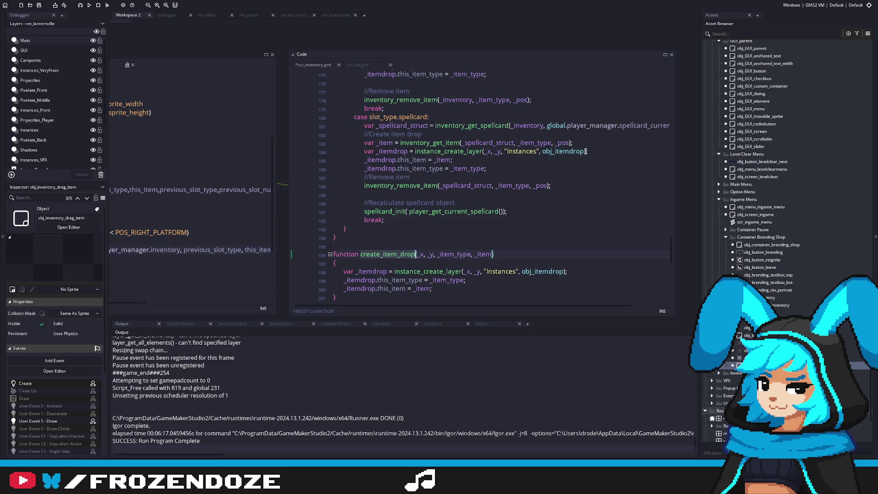
pyautogui.moveTo(543, 164); pyautogui.dragTo(332, 151)
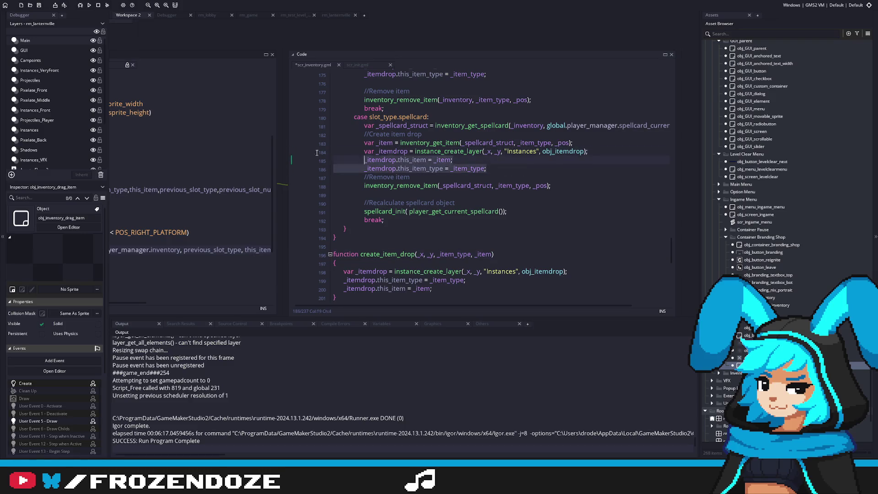
pyautogui.hotkey('ctrl', 'v')
pyautogui.hotkey('shift', 'Home')
pyautogui.press('Tab')
pyautogui.press('Tab')
pyautogui.press('Tab')
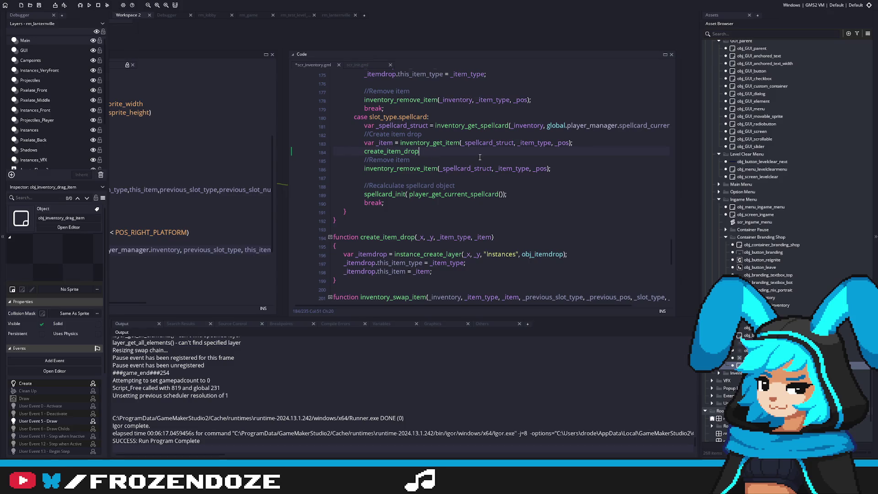
# Step: Complete the spellcard case call as create_item_drop(_x,_y,_item_type,_item); and save
pyautogui.write('(_x,_y,')
pyautogui.hotkey('ctrl', 'z')
pyautogui.hotkey('ctrl', 'z')
pyautogui.hotkey('ctrl', 'z')
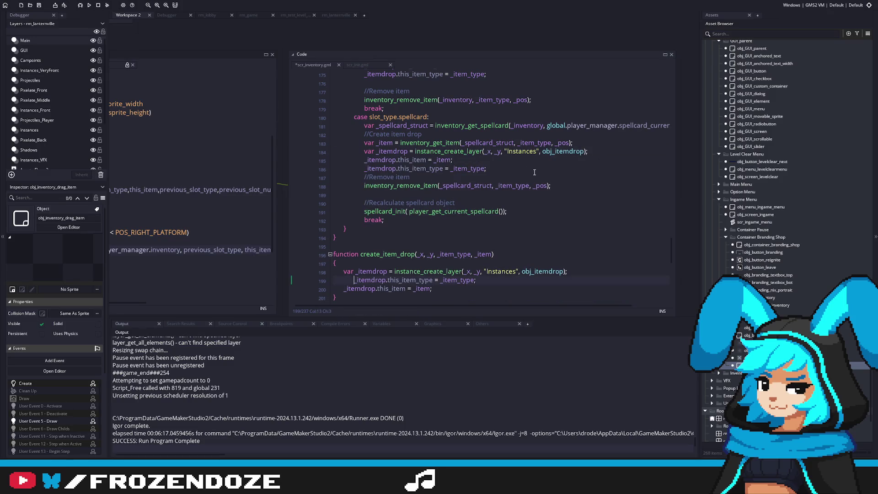
pyautogui.hotkey('ctrl', 'y')
pyautogui.hotkey('ctrl', 'y')
pyautogui.hotkey('ctrl', 'y')
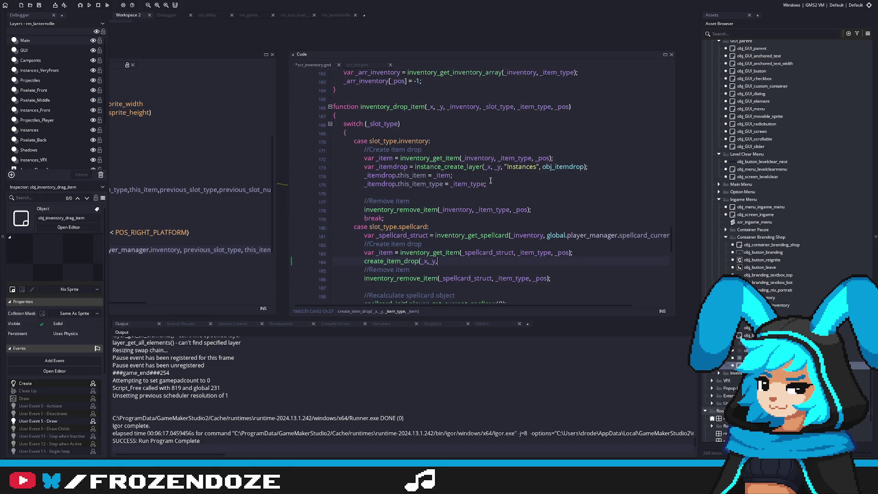
pyautogui.scroll(-4, 493, 183)
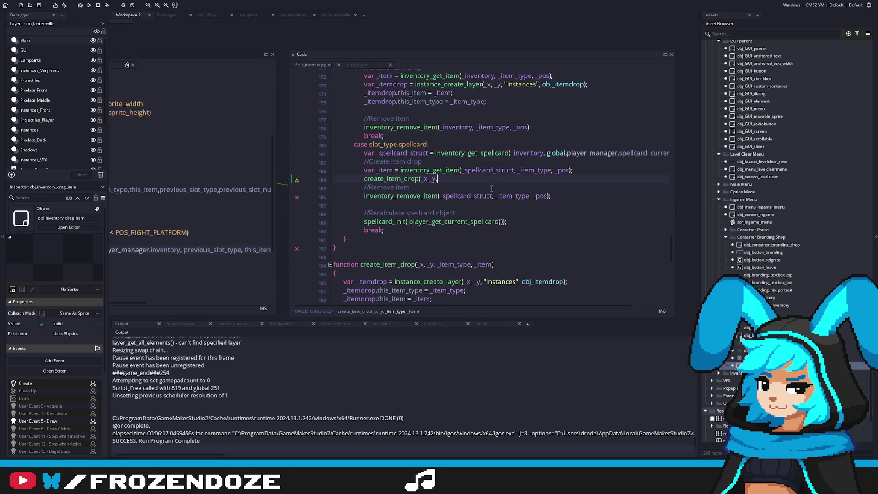
pyautogui.scroll(-1, 491, 188)
pyautogui.hotkey('ctrl', 'z')
pyautogui.hotkey('ctrl', 'z')
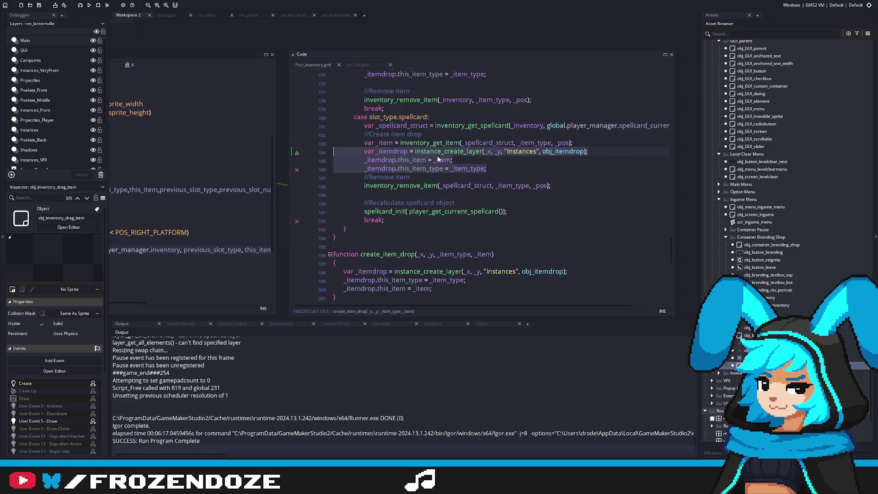
pyautogui.hotkey('ctrl', 'y')
pyautogui.hotkey('ctrl', 'y')
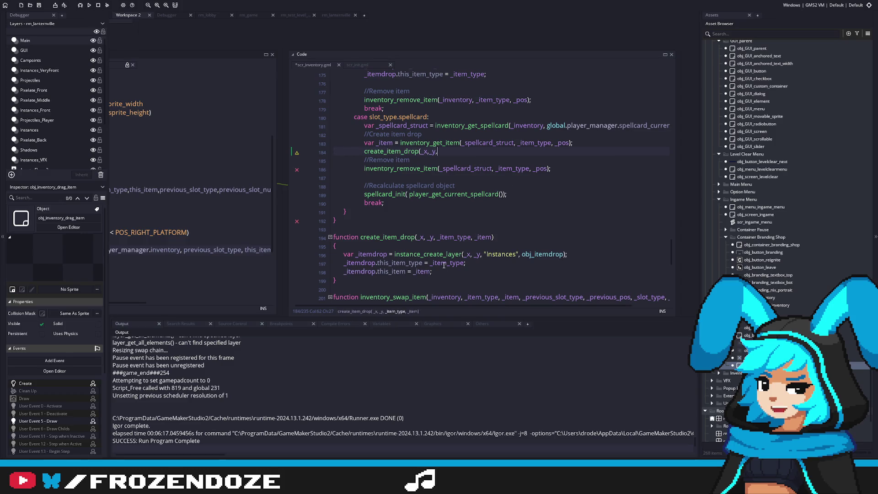
pyautogui.write('_item_type,_item);')
pyautogui.hotkey('ctrl', 's')
# Step: Replace the inventory case's item-drop lines with an indented create_item_drop call and save
pyautogui.scroll(2, 545, 143)
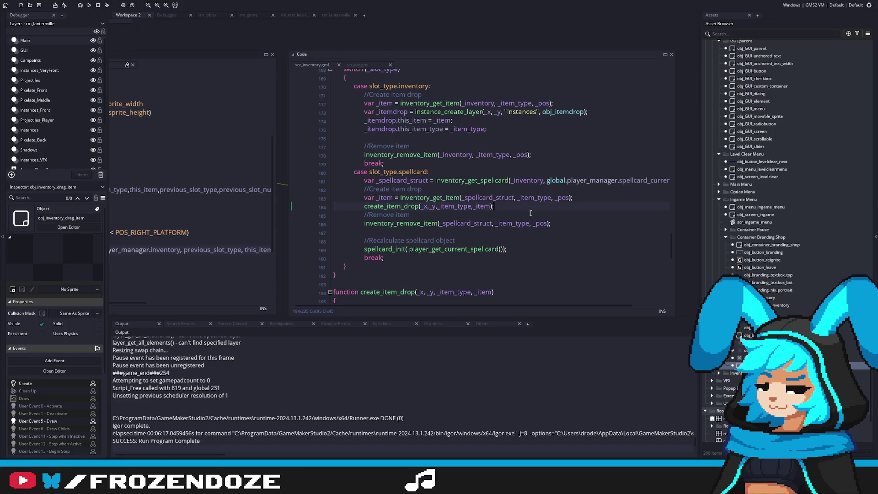
pyautogui.press('Home')
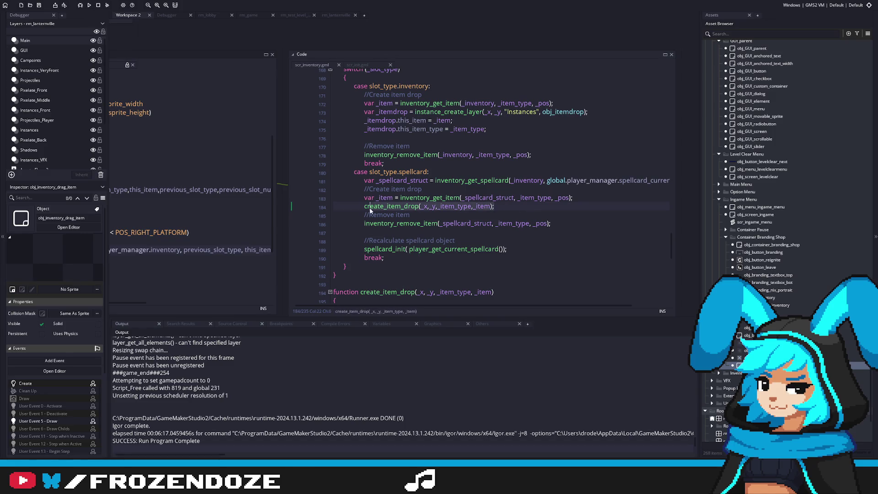
pyautogui.moveTo(488, 129)
pyautogui.mouseDown()
pyautogui.moveTo(334, 120)
pyautogui.moveTo(327, 111)
pyautogui.mouseUp()
pyautogui.hotkey('ctrl', 'v')
pyautogui.press('Home')
pyautogui.press('Tab')
pyautogui.press('Tab')
pyautogui.press('Tab')
pyautogui.hotkey('ctrl', 's')
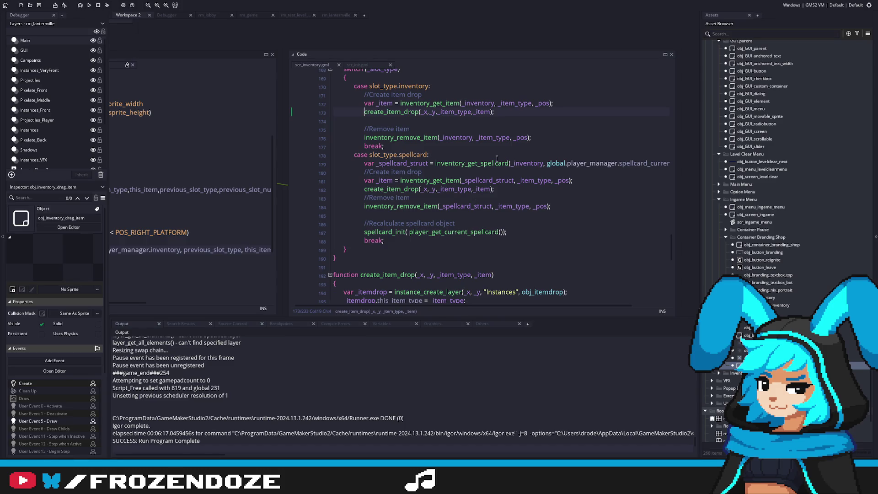
# Step: Open the drop-spellcard button object's Clicked code
pyautogui.scroll(-2, 510, 237)
pyautogui.doubleClick(372, 234)
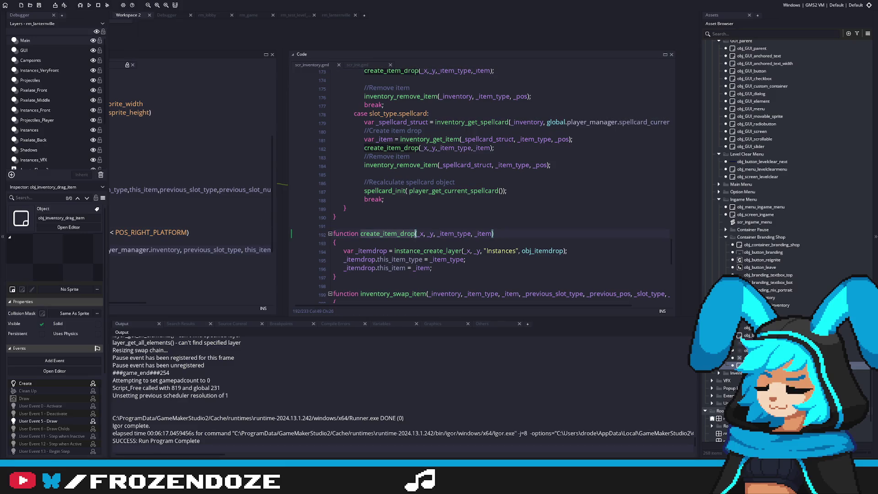
pyautogui.doubleClick(750, 357)
pyautogui.click(449, 181)
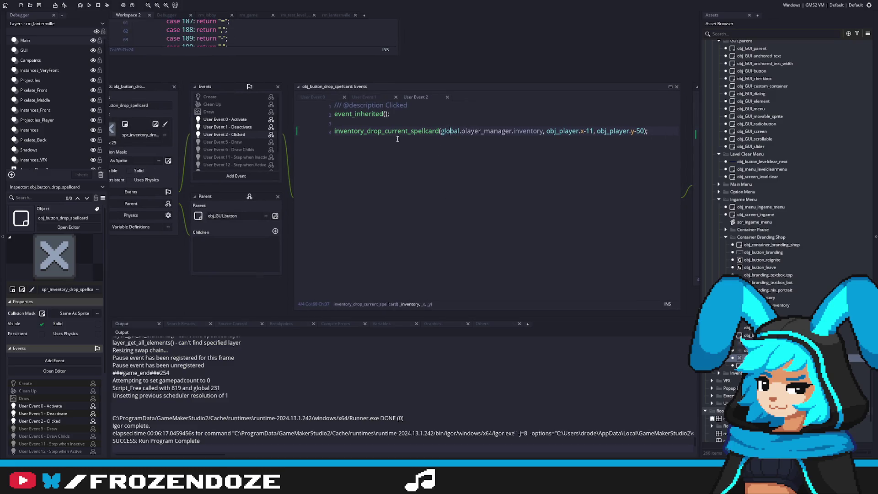
# Step: Open inventory_drop_current_spellcard's definition and remove the stray call added to the button code
pyautogui.press('Home')
pyautogui.press('Return')
pyautogui.press('Return')
pyautogui.press('Up')
pyautogui.press('Up')
pyautogui.write('create_item_drop')
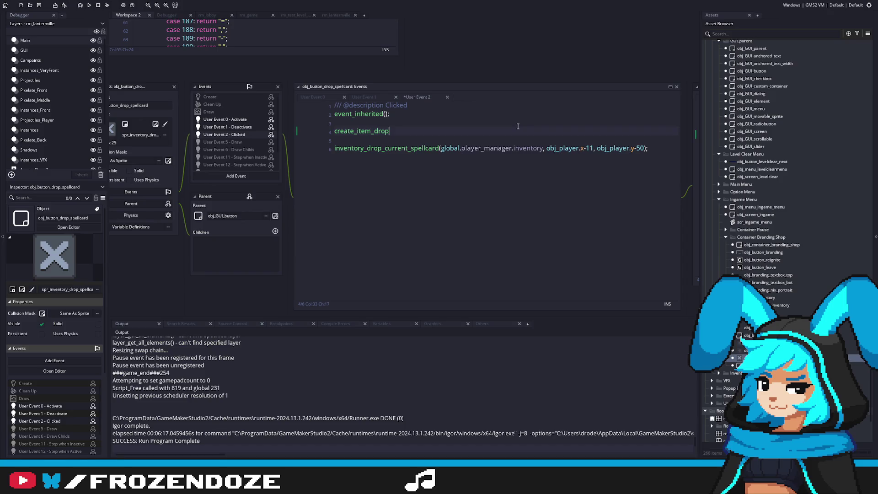
pyautogui.write('();')
pyautogui.press('Left')
pyautogui.press('Left')
pyautogui.press('Left')
pyautogui.middleClick(392, 148)
pyautogui.click(276, 159)
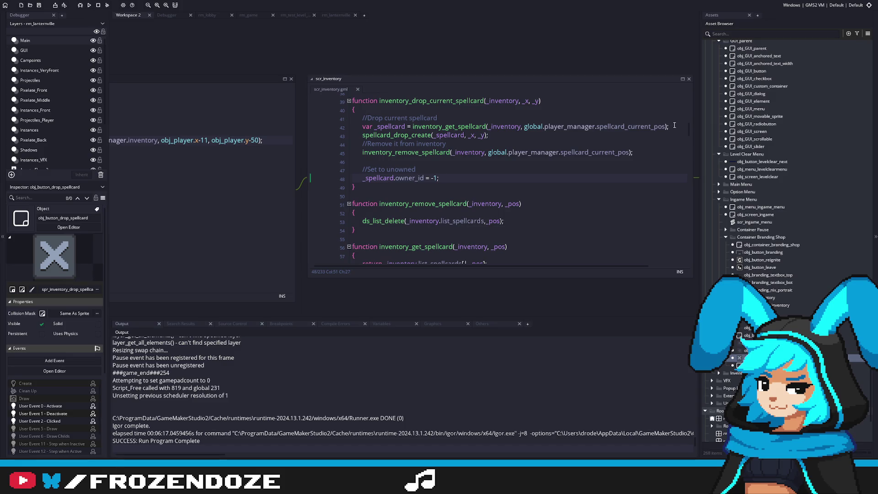
pyautogui.click(203, 144)
pyautogui.press('Delete')
pyautogui.press('Delete')
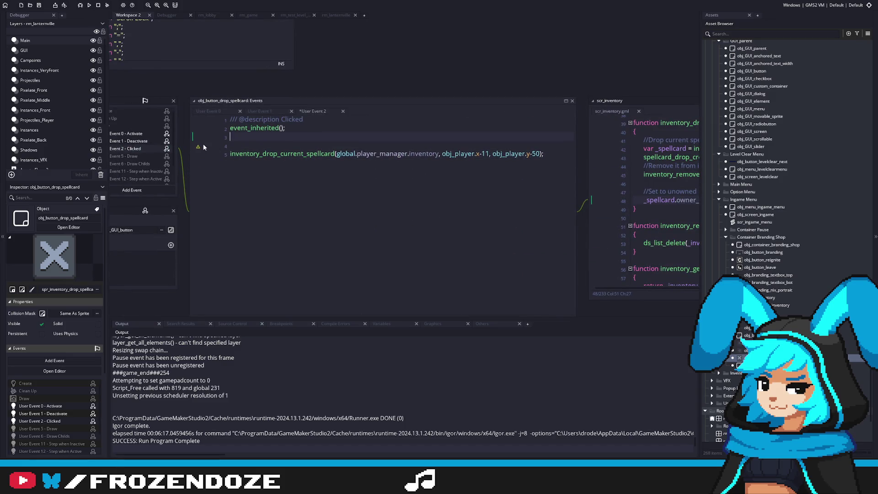
pyautogui.click(447, 145)
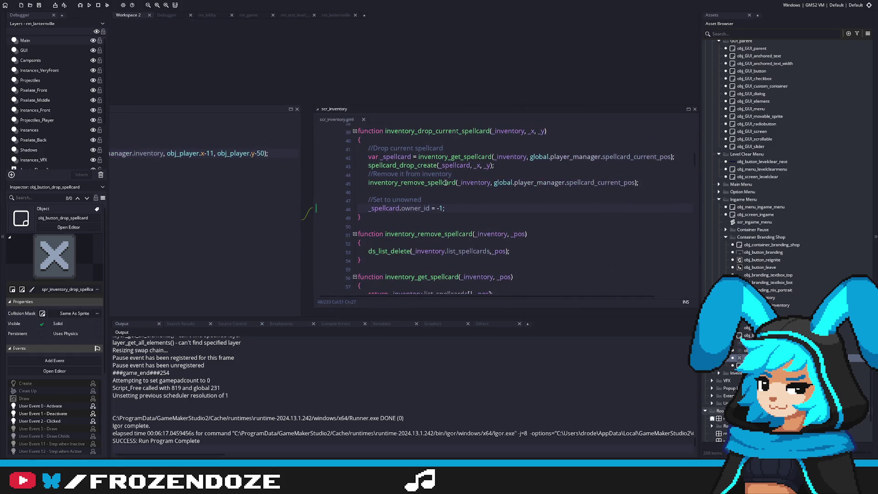
# Step: Replace spellcard_drop_create with create_item_drop(_x,_y,item_type.spellcard, _spellcard) and save scr_inventory
pyautogui.click(509, 168)
pyautogui.press('Return')
pyautogui.write('create_item_drop();')
pyautogui.press('Left')
pyautogui.press('Left')
pyautogui.click(505, 174)
pyautogui.write('_x,_y,')
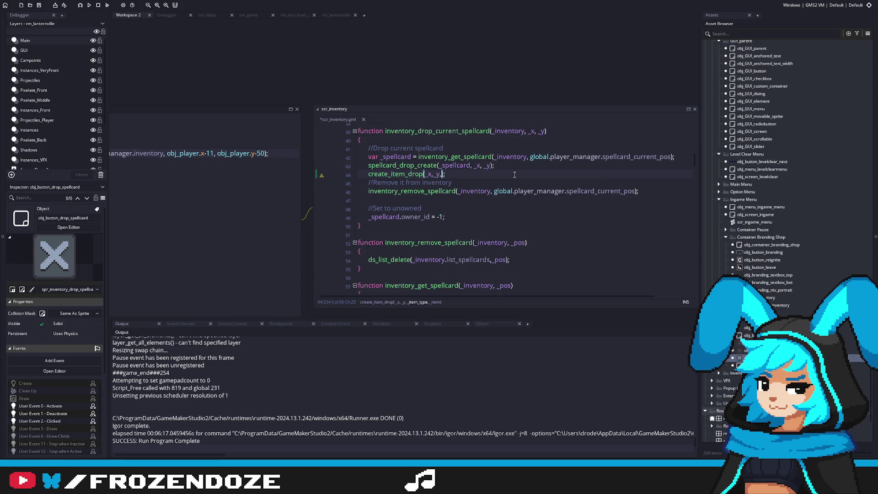
pyautogui.write('item_type.spellcard, ')
pyautogui.write('_spellcard')
pyautogui.moveTo(505, 163); pyautogui.dragTo(342, 165)
pyautogui.press('BackSpace')
pyautogui.press('BackSpace')
pyautogui.hotkey('ctrl', 's')
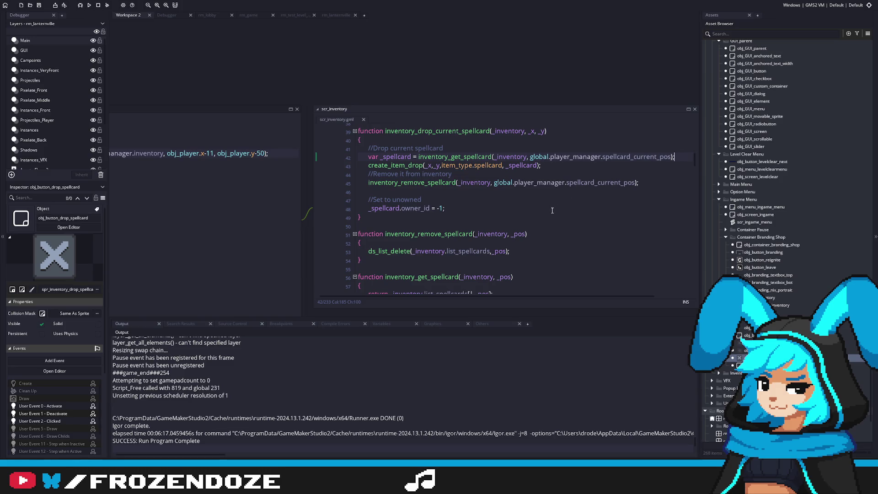
pyautogui.click(653, 181)
# Step: Delete the extra space inside spellcard_init( in inventory_drop_item, then reopen obj_button_drop_spellcard
pyautogui.hotkey('ctrl', 'Tab')
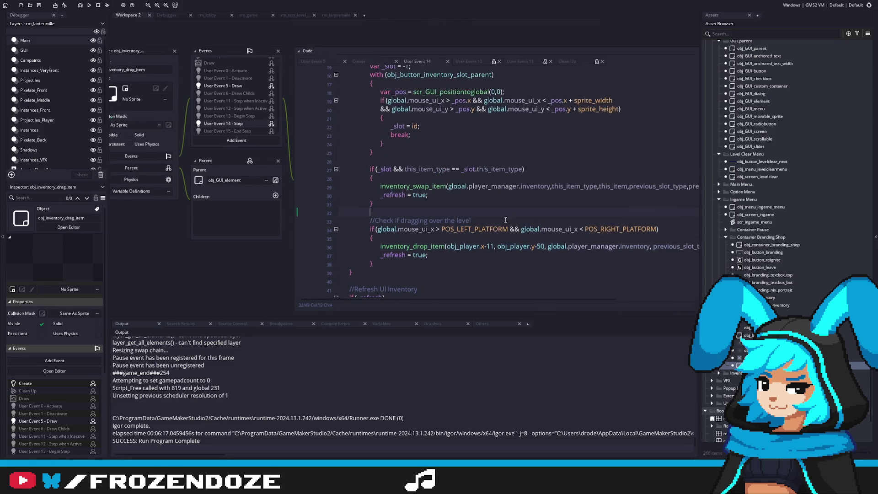
pyautogui.middleClick(423, 251)
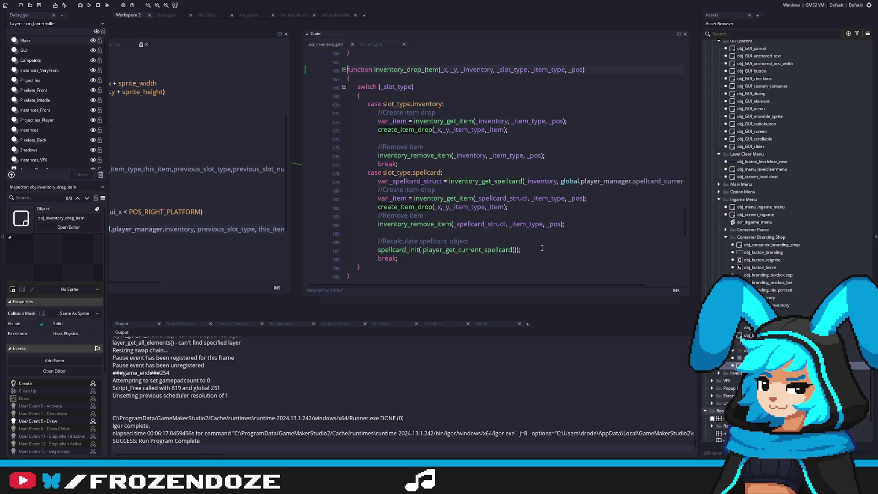
pyautogui.hotkey('alt', 'Left')
pyautogui.press('BackSpace')
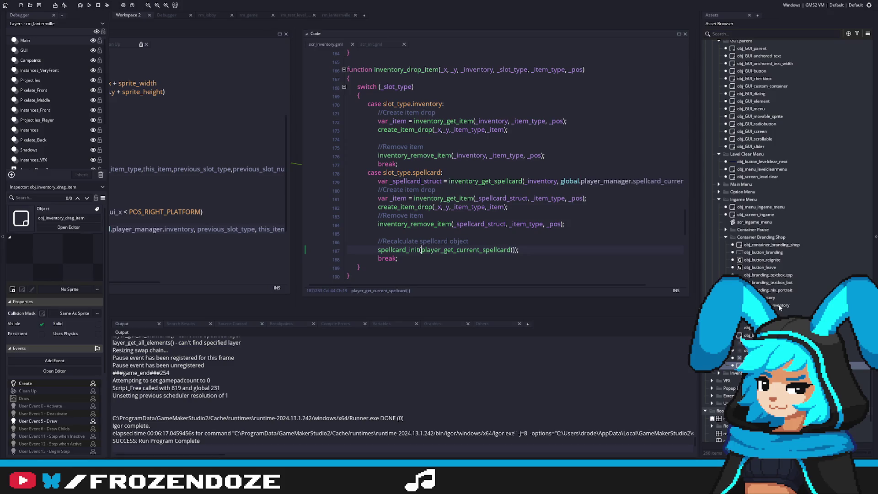
pyautogui.doubleClick(759, 357)
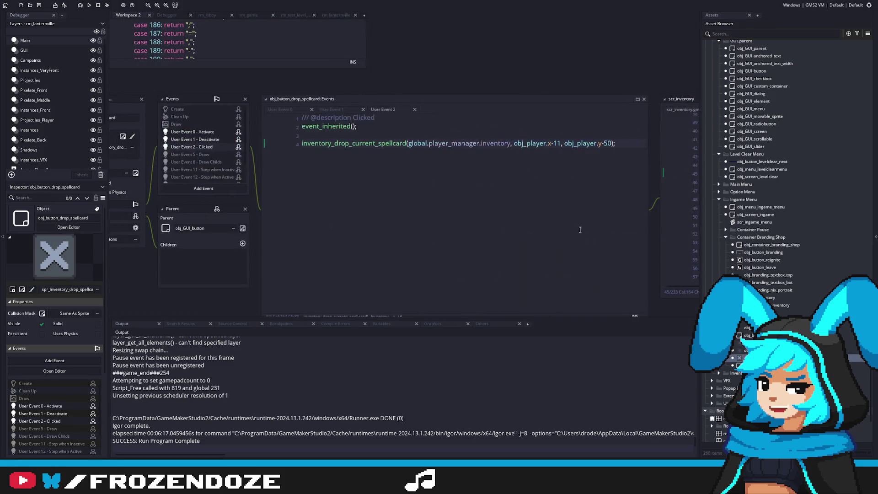
# Step: Delete the '//Set to unowned' comment and owner_id line, add blank lines, and save
pyautogui.click(497, 171)
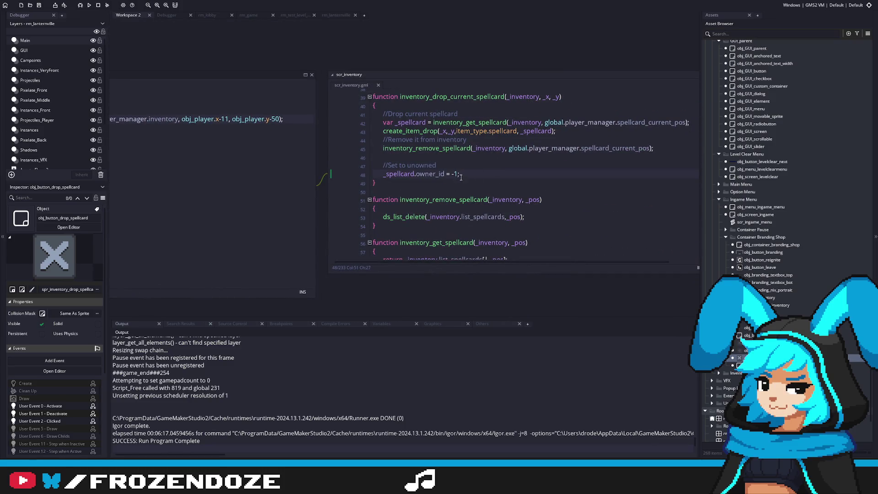
pyautogui.moveTo(461, 175); pyautogui.dragTo(366, 158)
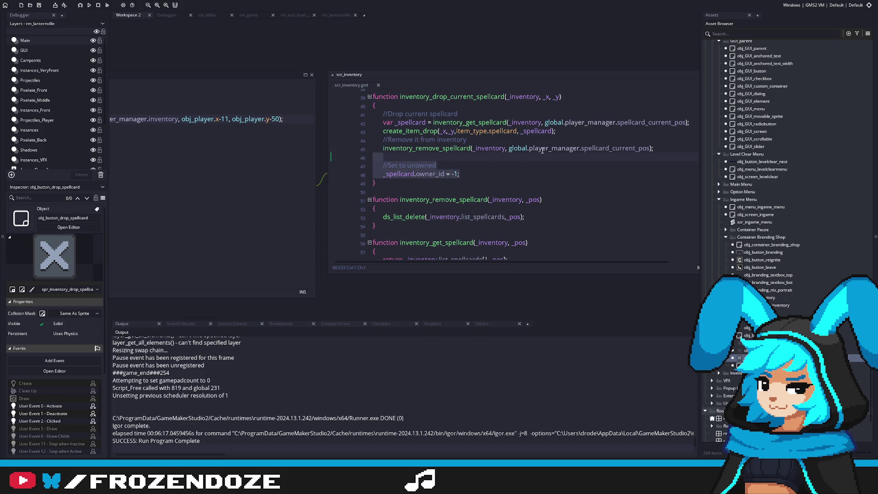
pyautogui.press('BackSpace')
pyautogui.press('BackSpace')
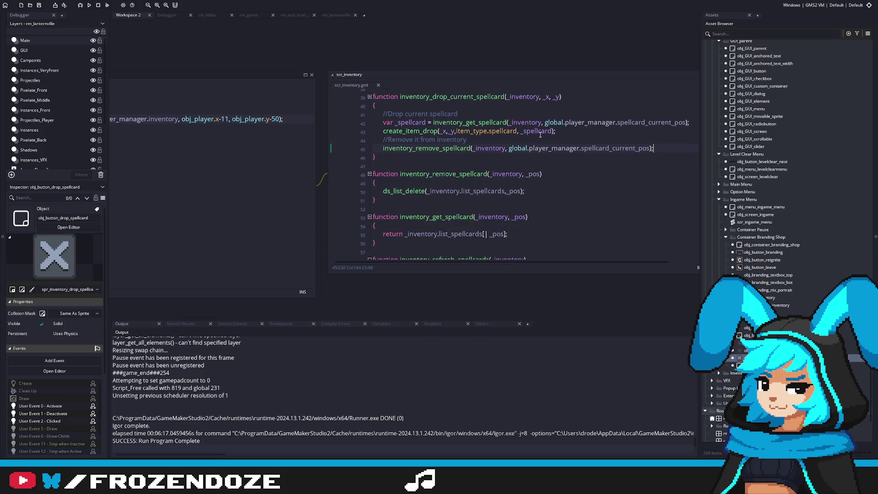
pyautogui.hotkey('ctrl', 'z')
pyautogui.hotkey('ctrl', 'y')
pyautogui.press('Return')
pyautogui.hotkey('ctrl', 'z')
pyautogui.press('Return')
pyautogui.press('Return')
pyautogui.hotkey('ctrl', 's')
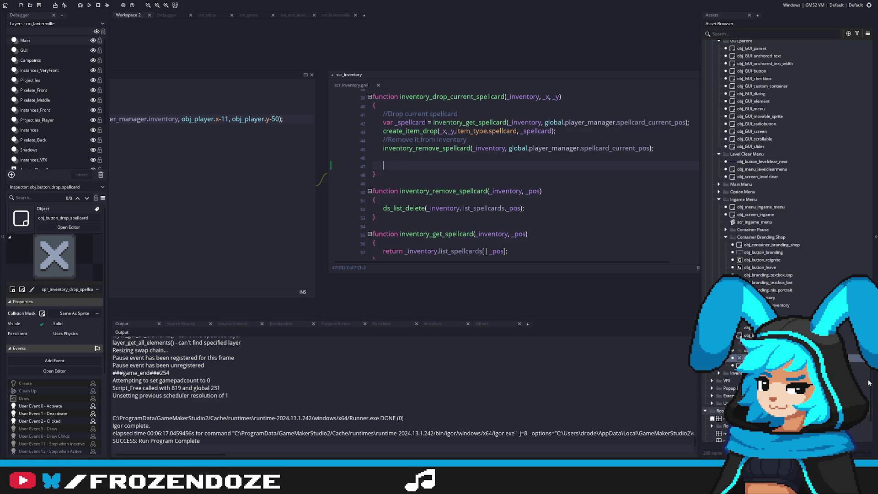
pyautogui.scroll(20, 868, 382)
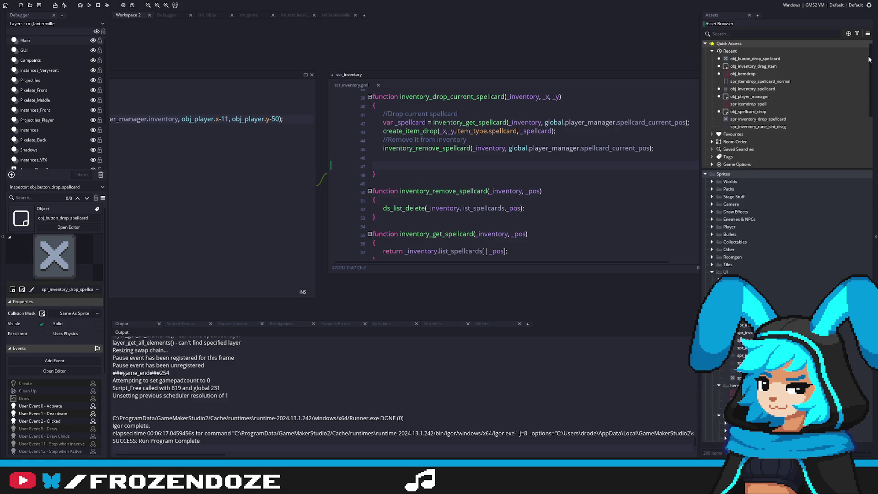
# Step: Open obj_player_manager and review its stats/mods and inventory init event code
pyautogui.doubleClick(767, 97)
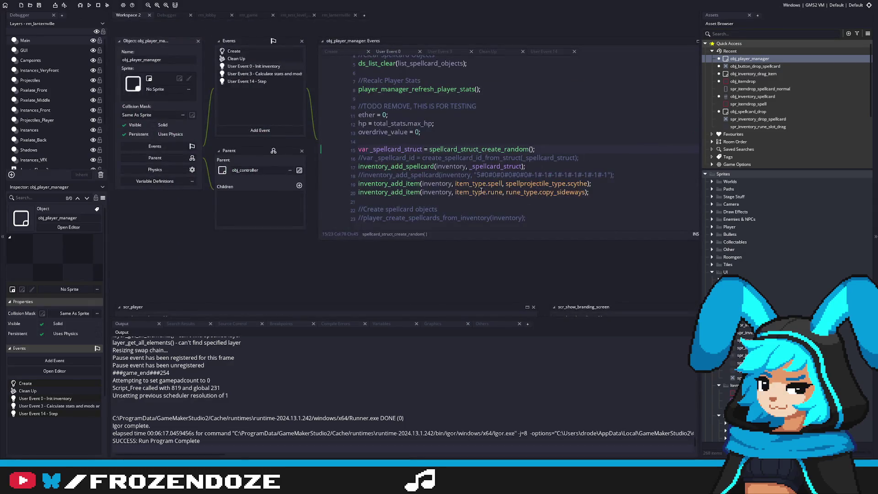
pyautogui.scroll(-1, 427, 178)
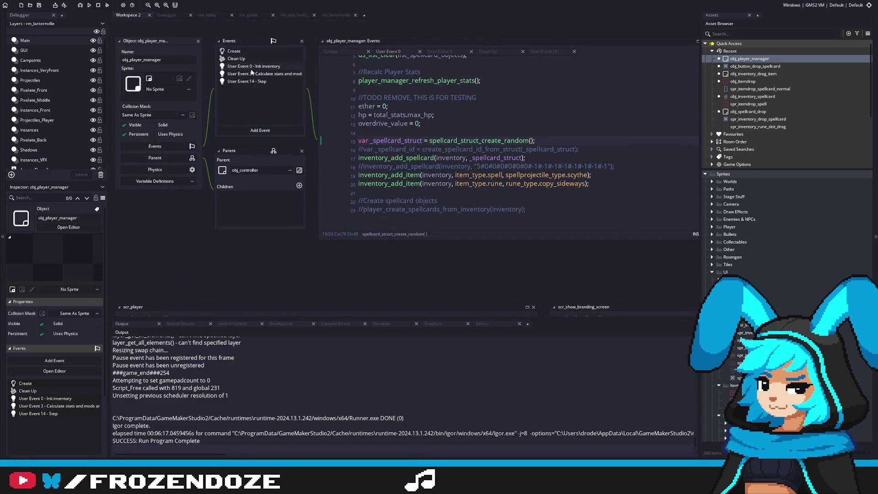
pyautogui.click(263, 76)
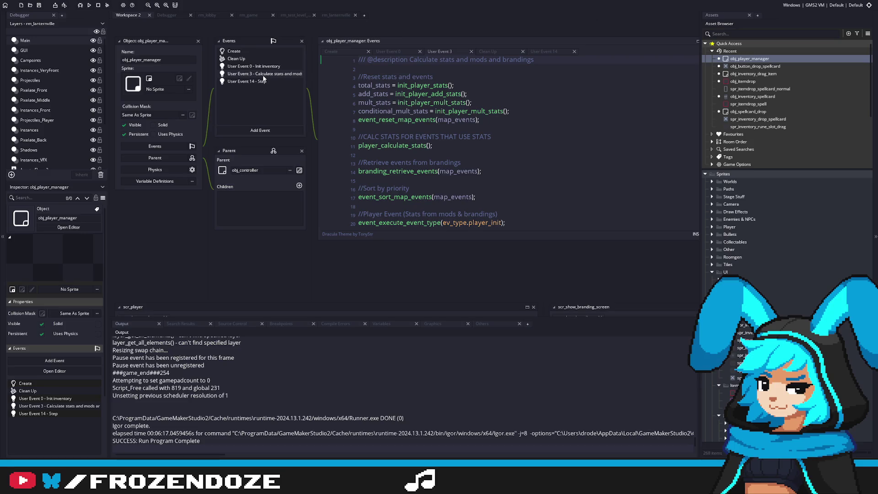
pyautogui.click(261, 67)
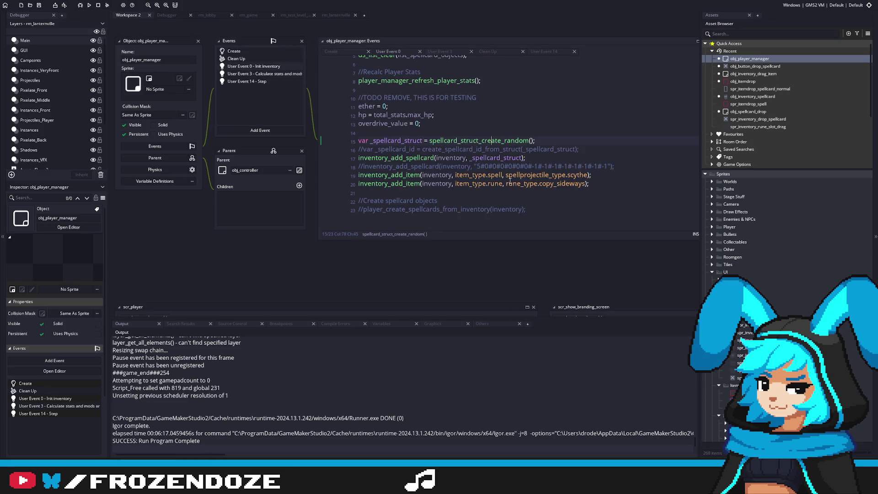
# Step: Keep the player_create_spellcards_from_inventory call commented out and search the project for that name
pyautogui.click(464, 200)
pyautogui.click(363, 211)
pyautogui.hotkey('ctrl', 'shift', 'k')
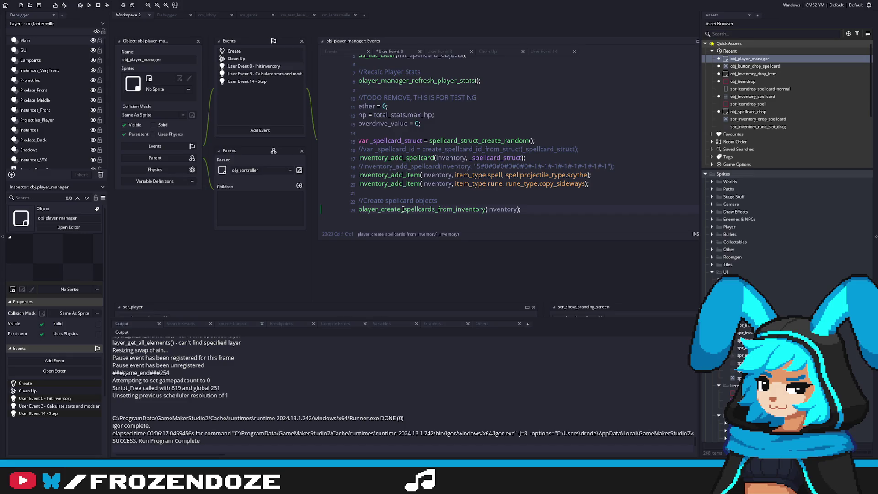
pyautogui.middleClick(402, 209)
pyautogui.hotkey('ctrl', 'z')
pyautogui.doubleClick(645, 115)
pyautogui.hotkey('ctrl', 'shift', 'f')
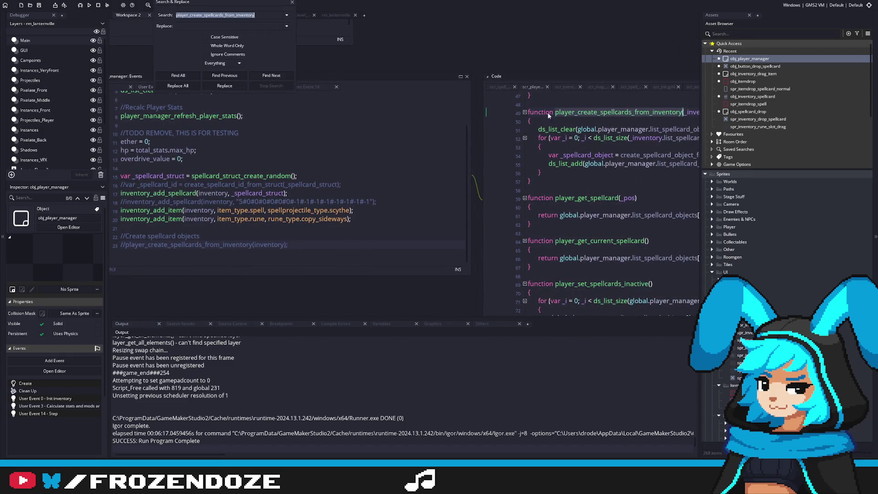
# Step: List every occurrence of the function name and step through its matches in User Event 0 and scr_player_manager
pyautogui.click(178, 75)
pyautogui.doubleClick(247, 348)
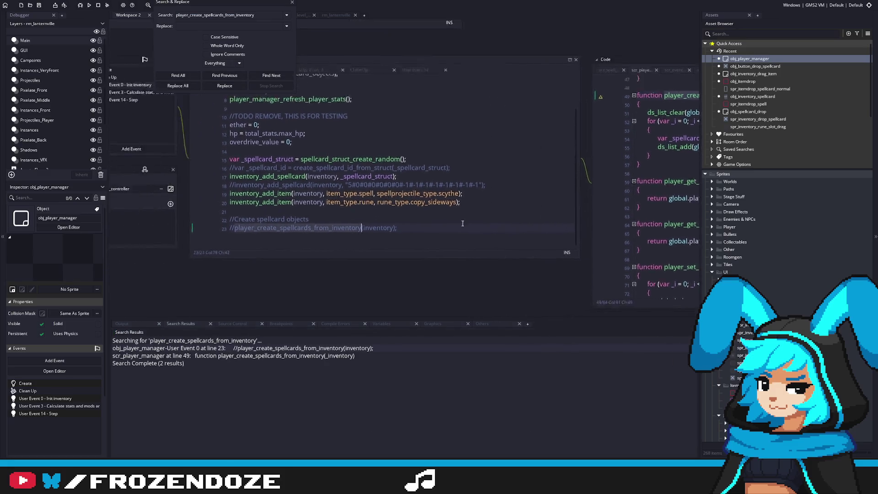
pyautogui.doubleClick(237, 356)
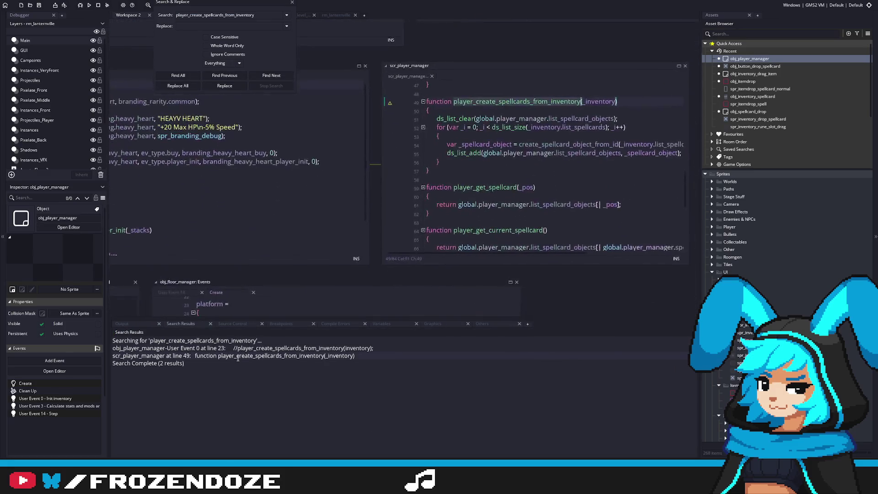
pyautogui.scroll(4, 470, 209)
pyautogui.scroll(-4, 541, 170)
pyautogui.scroll(-5, 540, 171)
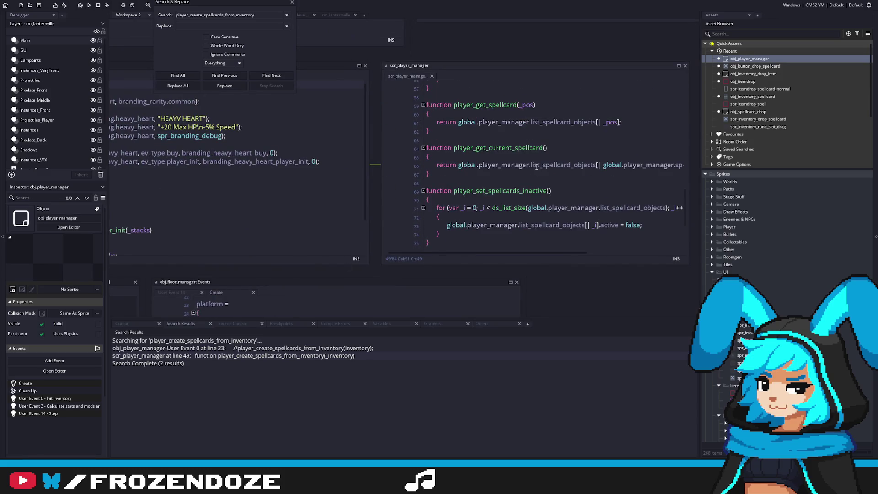
pyautogui.scroll(4, 540, 171)
pyautogui.moveTo(245, 152); pyautogui.dragTo(592, 167)
pyautogui.press('F3')
pyautogui.press('F3')
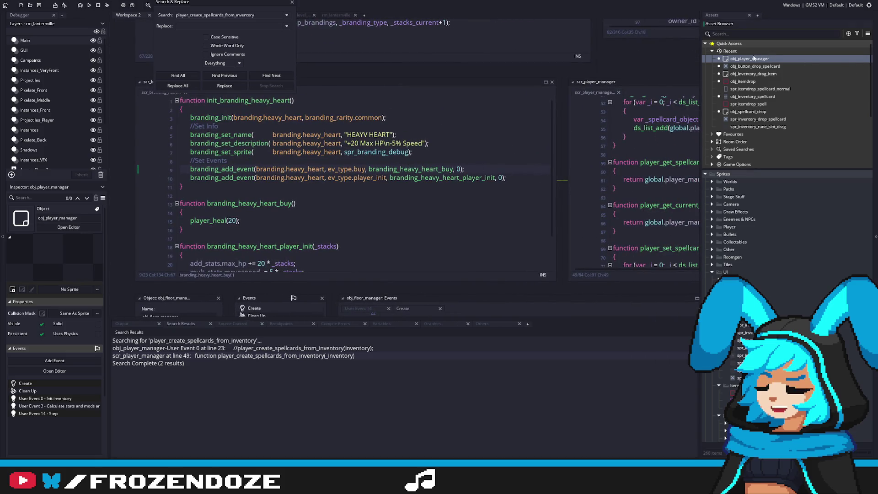
pyautogui.press('F3')
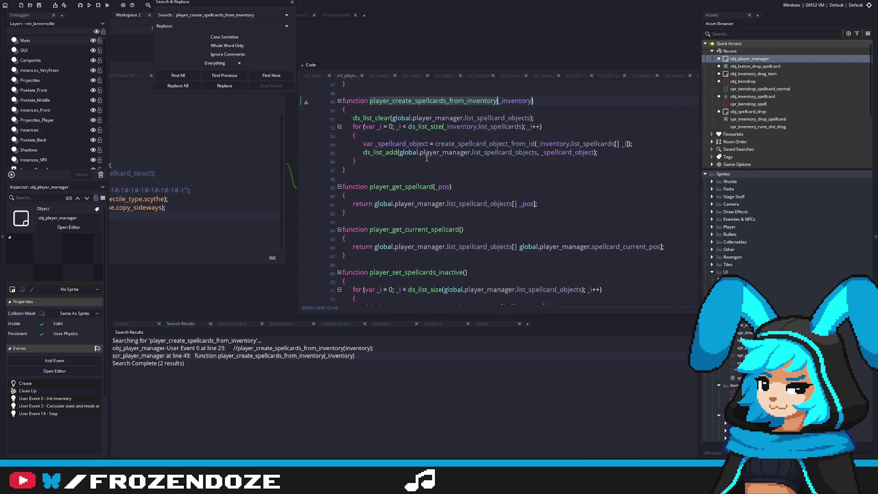
# Step: Search for the ds_list_add spellcard-object call and open its scr_inventory match at line 27
pyautogui.click(436, 160)
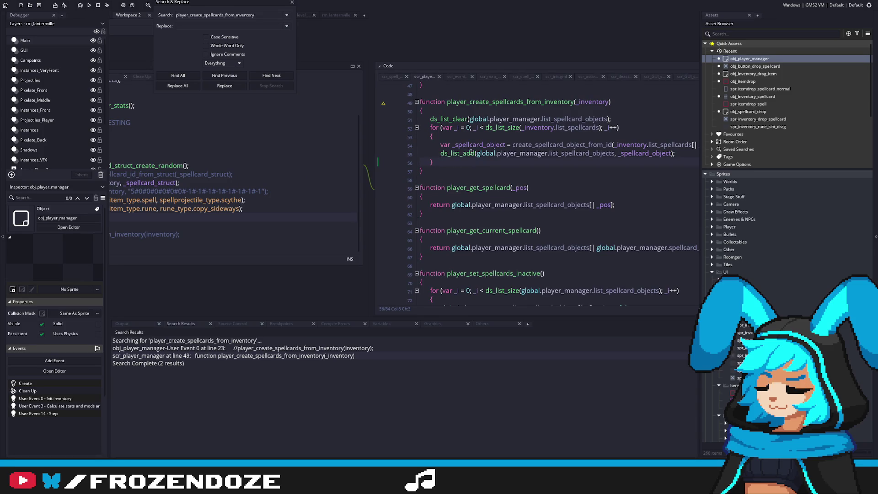
pyautogui.doubleClick(540, 145)
pyautogui.click(441, 145)
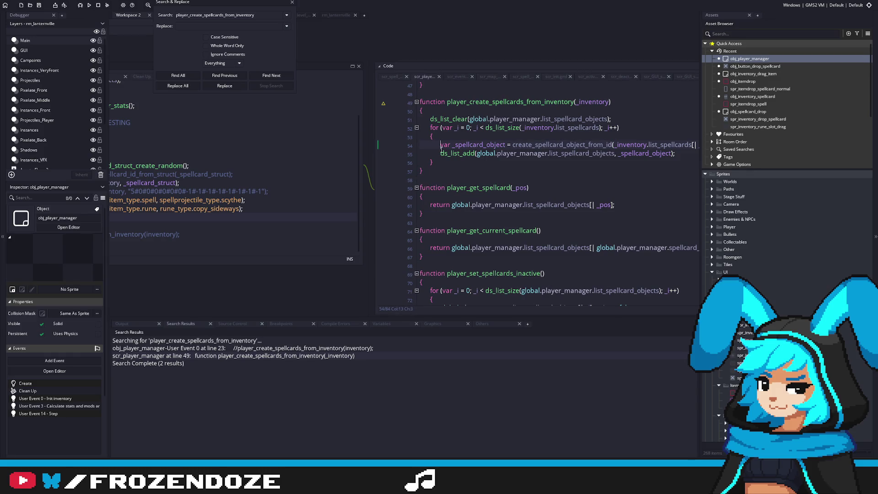
pyautogui.click(439, 154)
pyautogui.press('Tab')
pyautogui.click(613, 154)
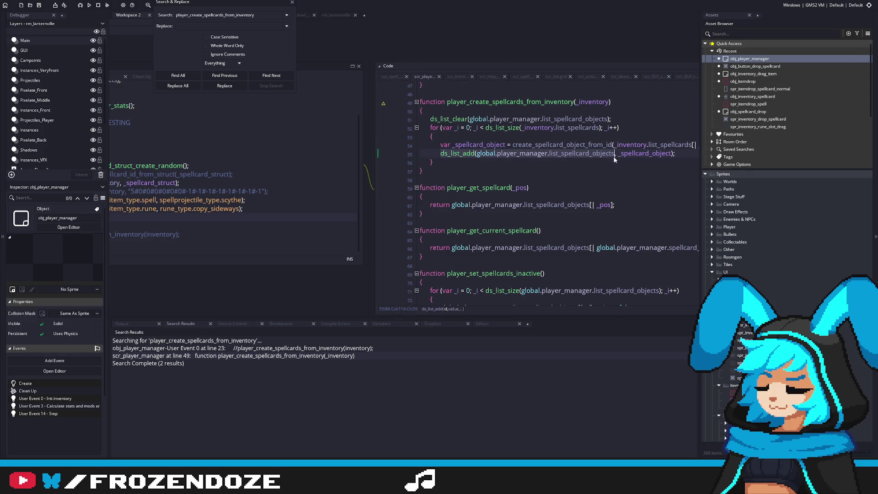
pyautogui.hotkey('ctrl', 'f')
pyautogui.write('ds_list_add(global.player_manager.list_spellcard_objects')
pyautogui.click(177, 76)
pyautogui.doubleClick(169, 349)
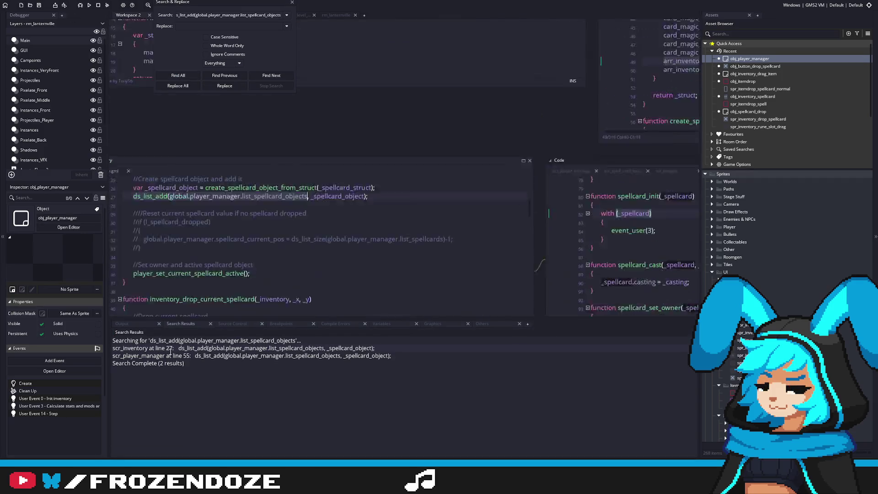
# Step: Close the search and copy the create-and-add lines 25–27 from inventory_add_spellcard
pyautogui.scroll(4, 302, 241)
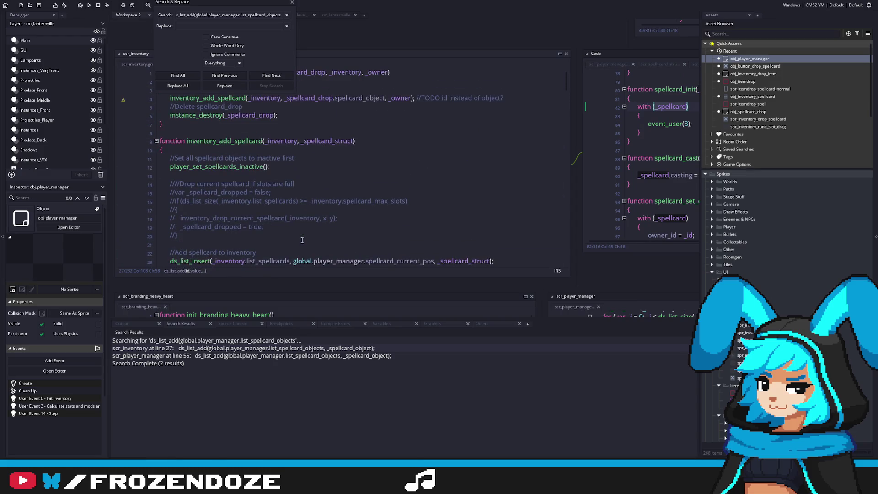
pyautogui.click(267, 194)
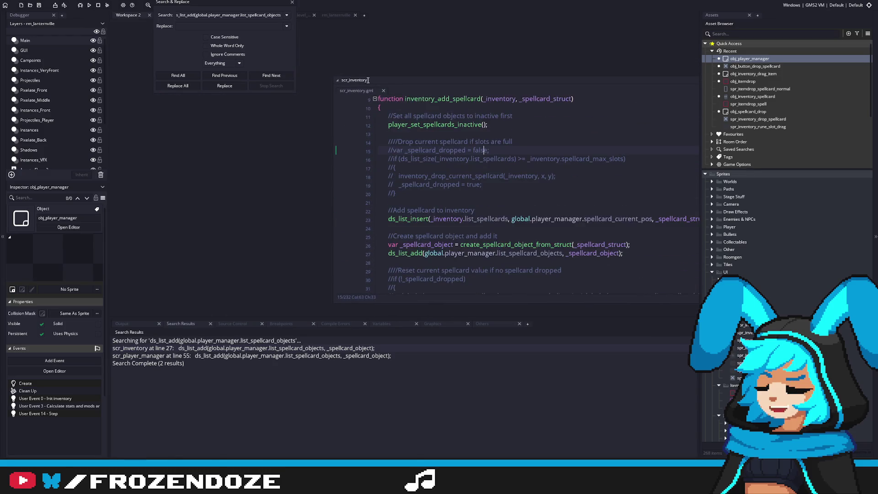
pyautogui.press('Escape')
pyautogui.scroll(2, 441, 183)
pyautogui.click(441, 167)
pyautogui.scroll(-3, 506, 216)
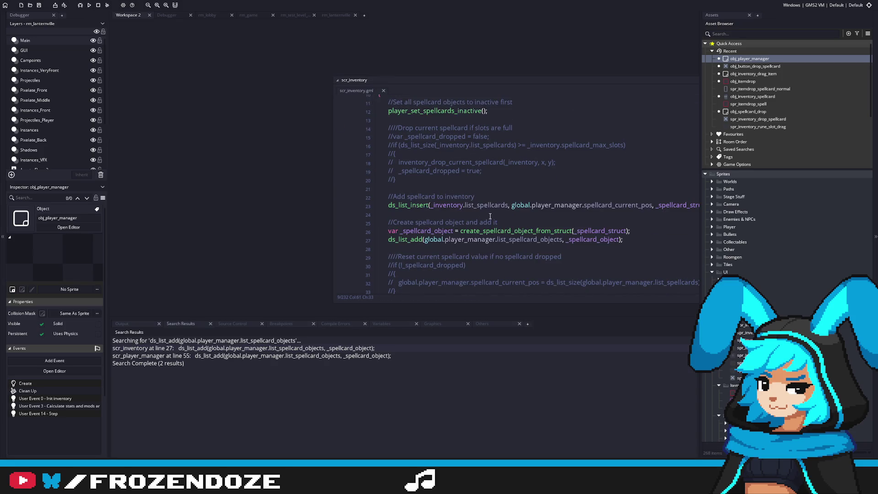
pyautogui.click(488, 216)
pyautogui.scroll(-2, 488, 215)
pyautogui.scroll(-3, 489, 216)
pyautogui.scroll(2, 489, 215)
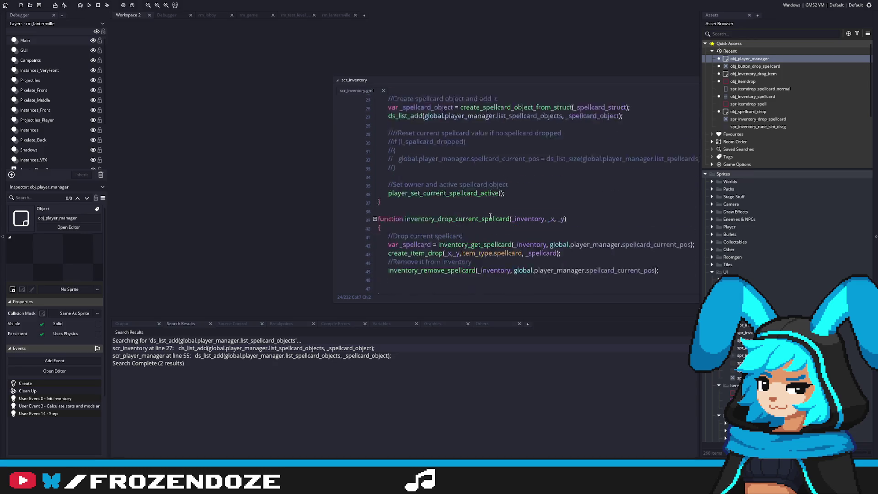
pyautogui.scroll(1, 476, 183)
pyautogui.click(507, 167)
pyautogui.moveTo(633, 185)
pyautogui.mouseDown()
pyautogui.moveTo(449, 185)
pyautogui.moveTo(366, 166)
pyautogui.mouseUp()
pyautogui.hotkey('ctrl', 'c')
# Step: Paste the lines into inventory_drop_current_spellcard, change the comment to '//Destroy spellcard object', and save
pyautogui.scroll(-3, 484, 232)
pyautogui.click(388, 259)
pyautogui.hotkey('ctrl', 'v')
pyautogui.click(399, 259)
pyautogui.press('BackSpace')
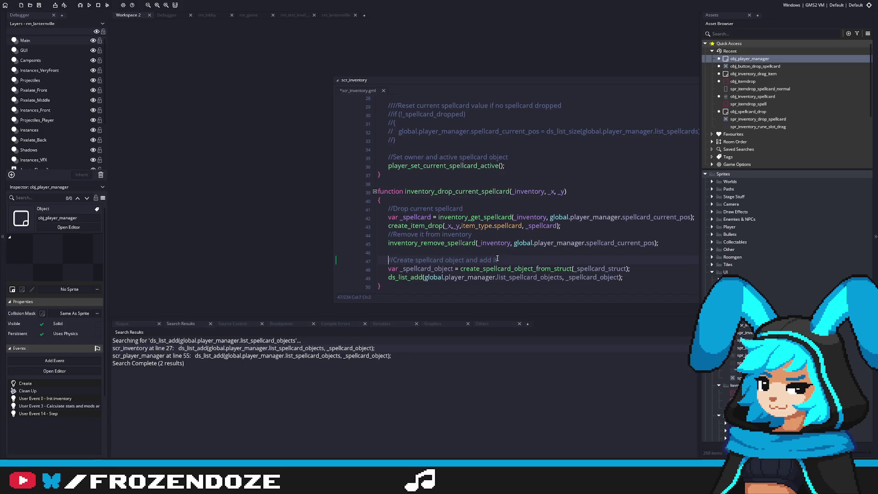
pyautogui.press('Right')
pyautogui.press('Right')
pyautogui.hotkey('ctrl', 'shift', 'Right')
pyautogui.write('Dest')
pyautogui.write('roy')
pyautogui.click(505, 259)
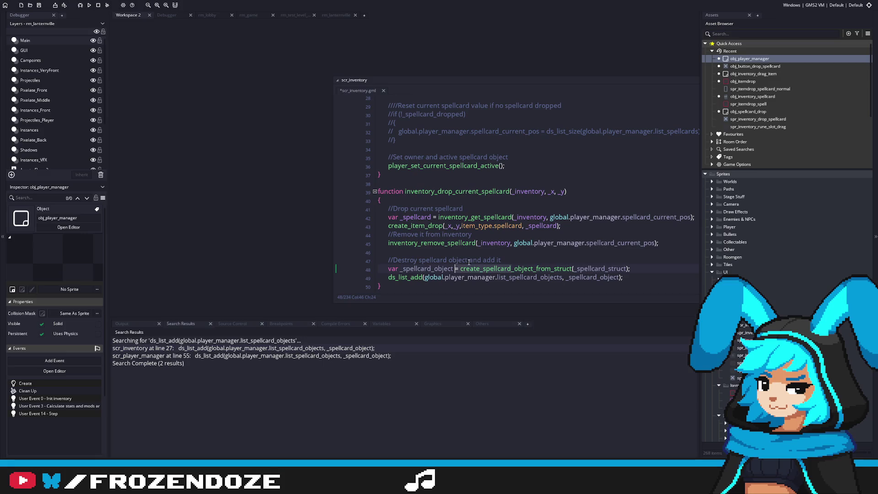
pyautogui.moveTo(502, 259); pyautogui.dragTo(467, 259)
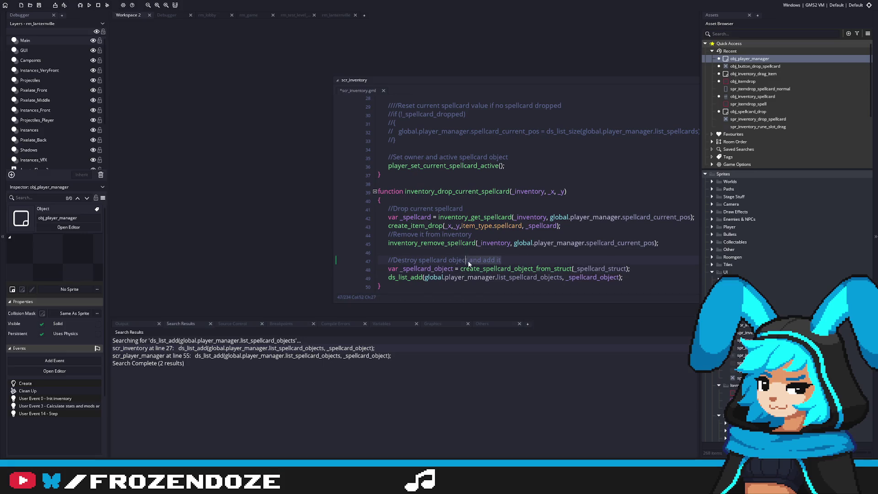
pyautogui.press('BackSpace')
pyautogui.hotkey('ctrl', 's')
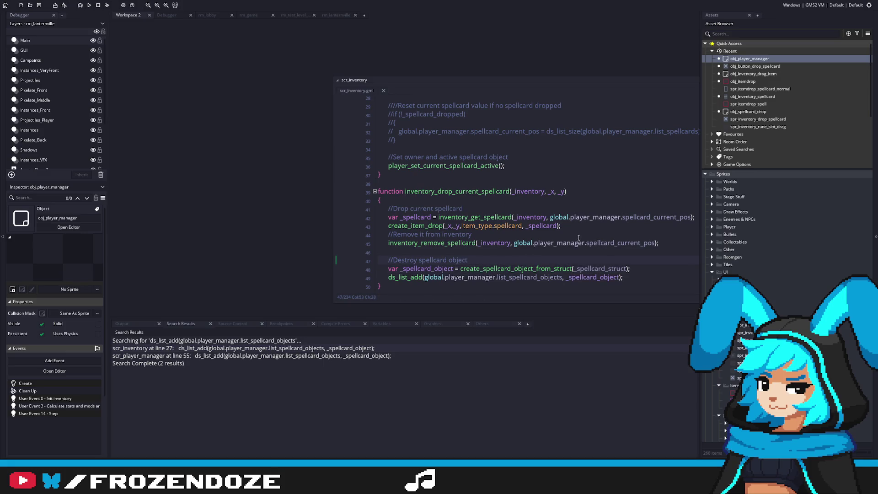
# Step: Add a player_get_current_spellcard() call on a new line under the Destroy comment
pyautogui.hscroll(2, 464, 257)
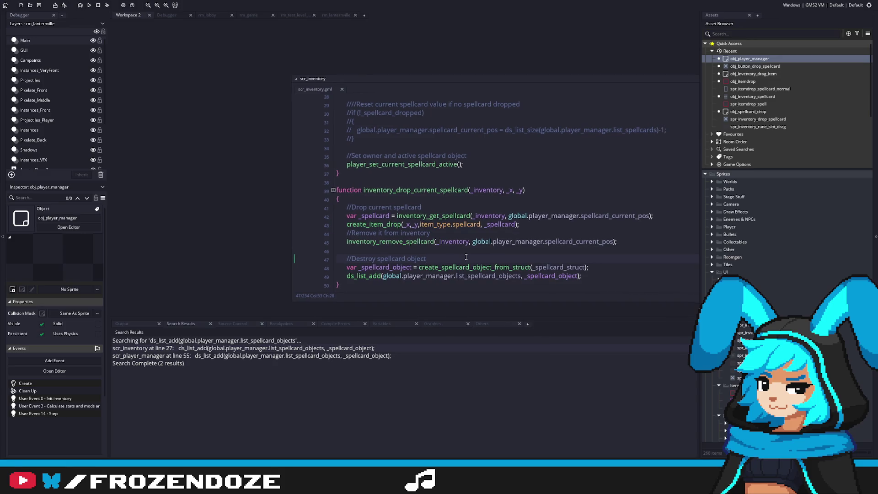
pyautogui.scroll(-1, 464, 257)
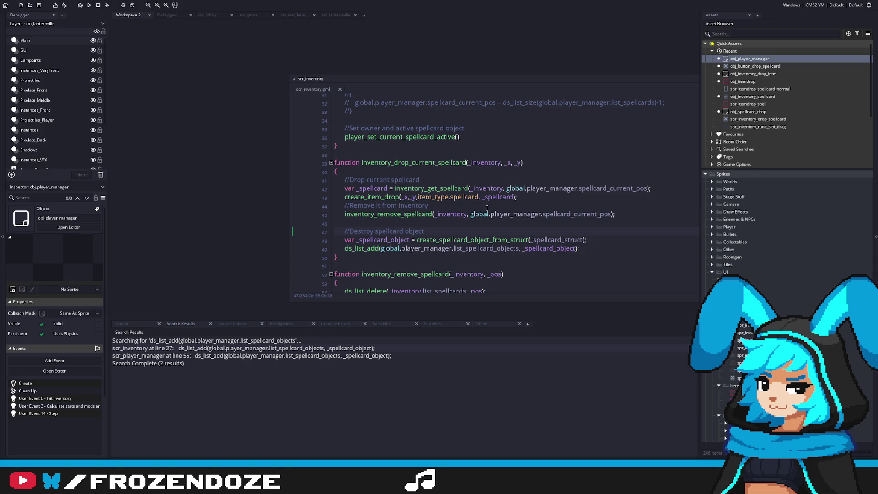
pyautogui.press('Return')
pyautogui.write('player_get')
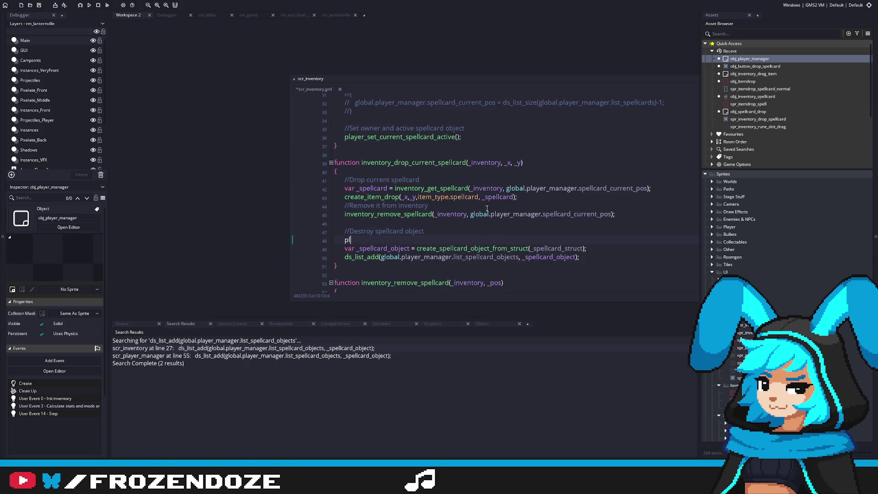
pyautogui.press('Return')
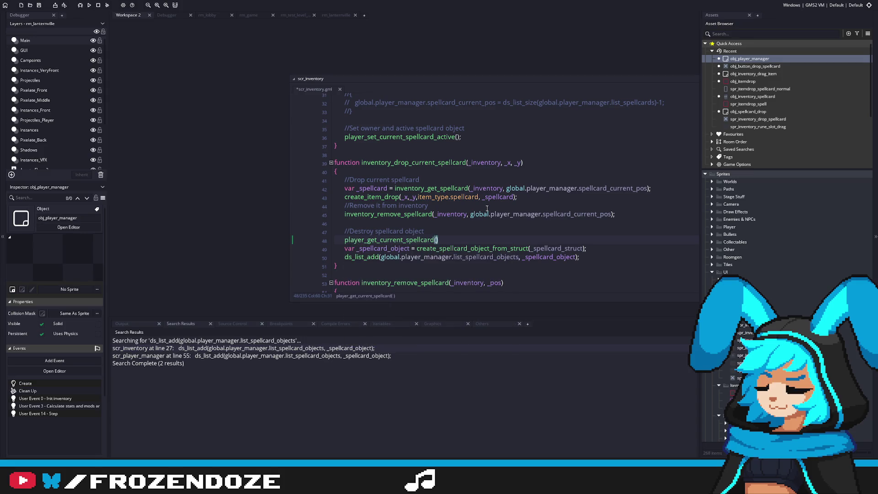
pyautogui.click(350, 240)
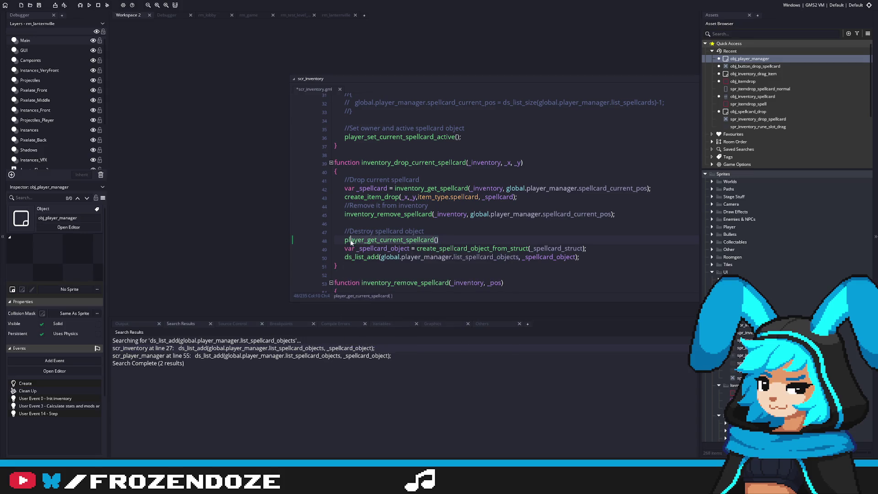
pyautogui.click(430, 240)
# Step: Open player_get_current_spellcard's definition, return to scr_inventory, then jump there again with F12
pyautogui.middleClick(431, 240)
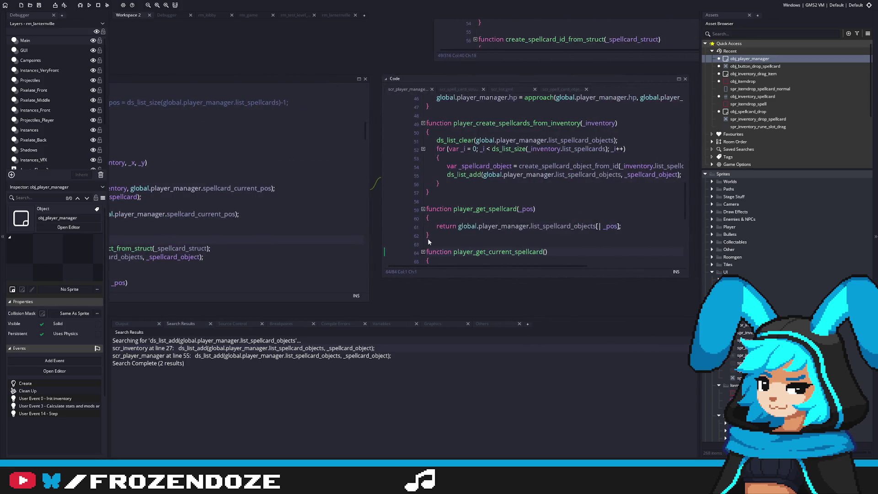
pyautogui.scroll(-2, 524, 259)
pyautogui.hotkey('alt', 'Left')
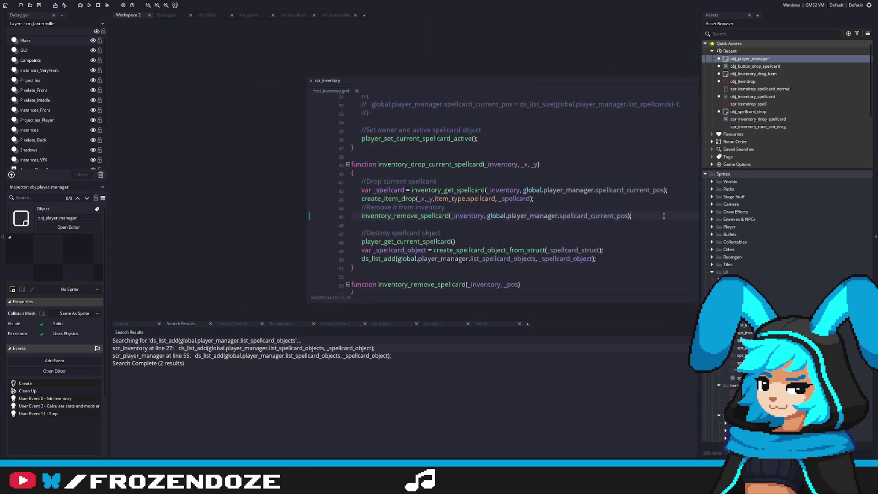
pyautogui.click(501, 237)
pyautogui.write(';')
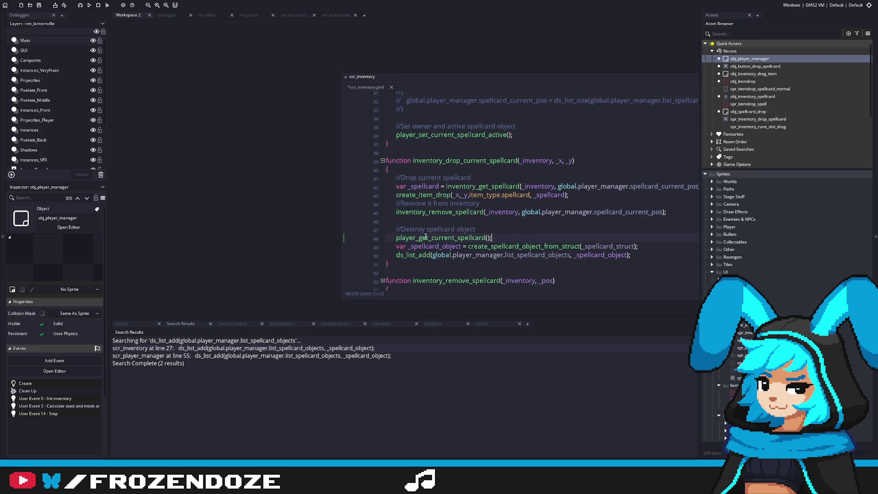
pyautogui.click(501, 266)
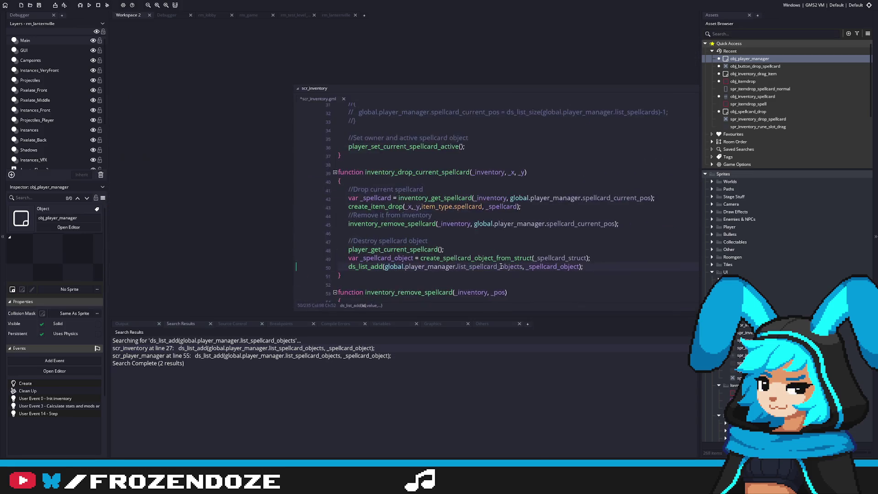
pyautogui.click(440, 249)
pyautogui.press('F12')
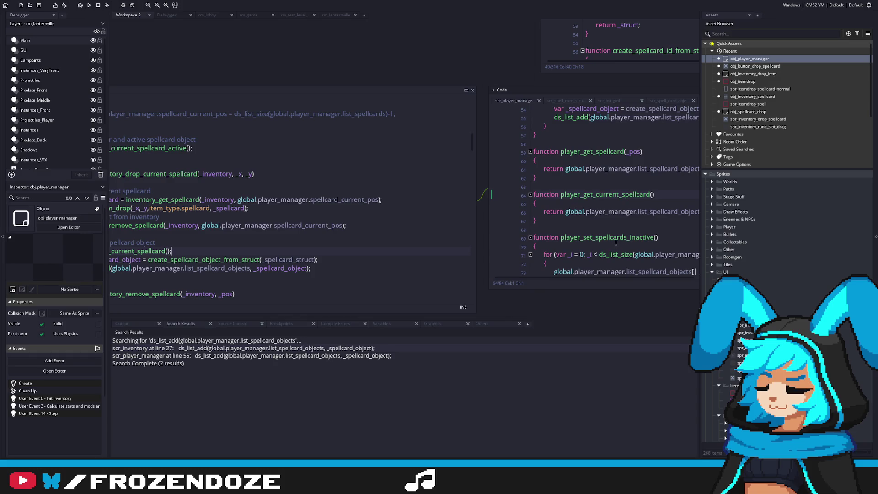
# Step: Widen the code window and delete the player_create_spellcards_from_inventory function with its blank lines
pyautogui.scroll(7, 609, 232)
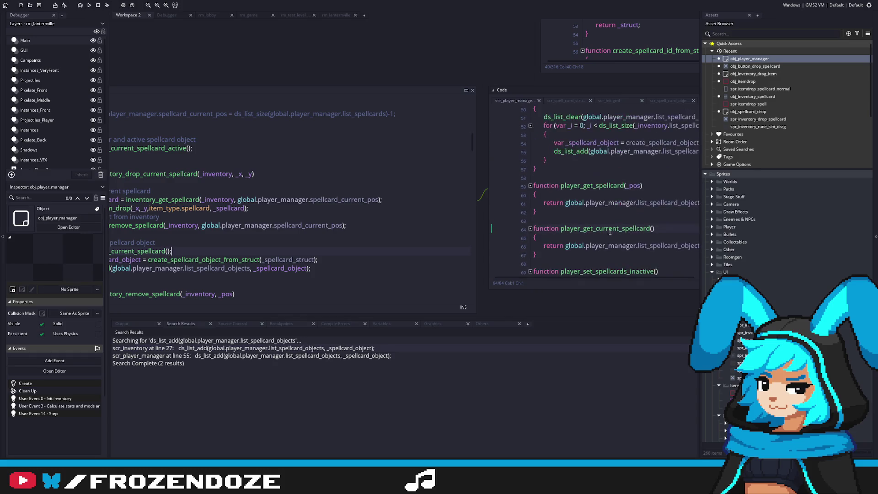
pyautogui.click(610, 232)
pyautogui.scroll(9, 456, 242)
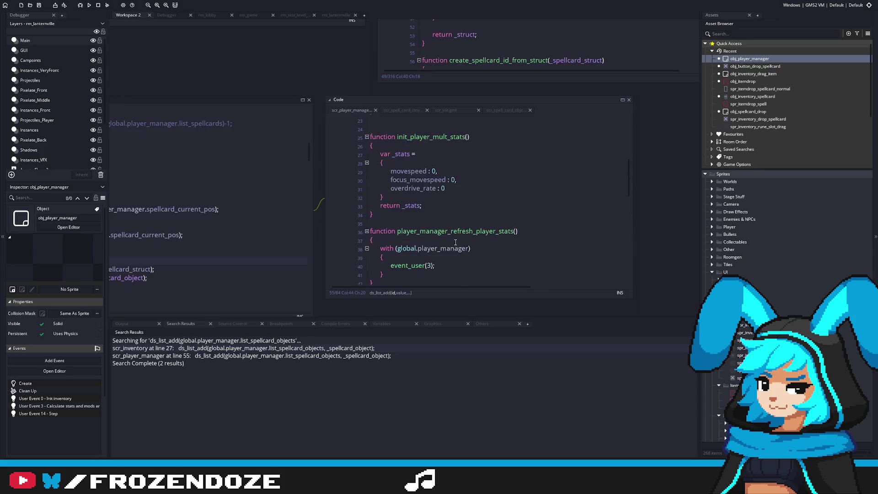
pyautogui.scroll(4, 456, 242)
pyautogui.moveTo(628, 130); pyautogui.dragTo(580, 304)
pyautogui.scroll(7, 480, 256)
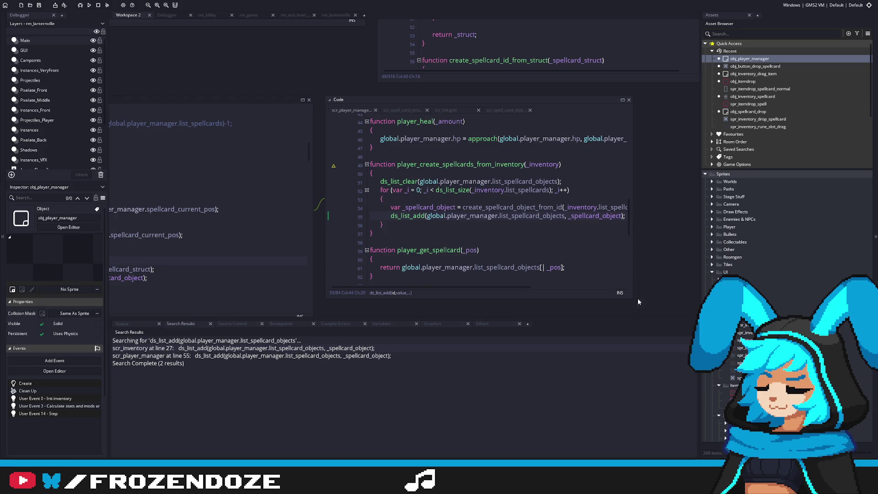
pyautogui.moveTo(632, 298); pyautogui.dragTo(666, 301)
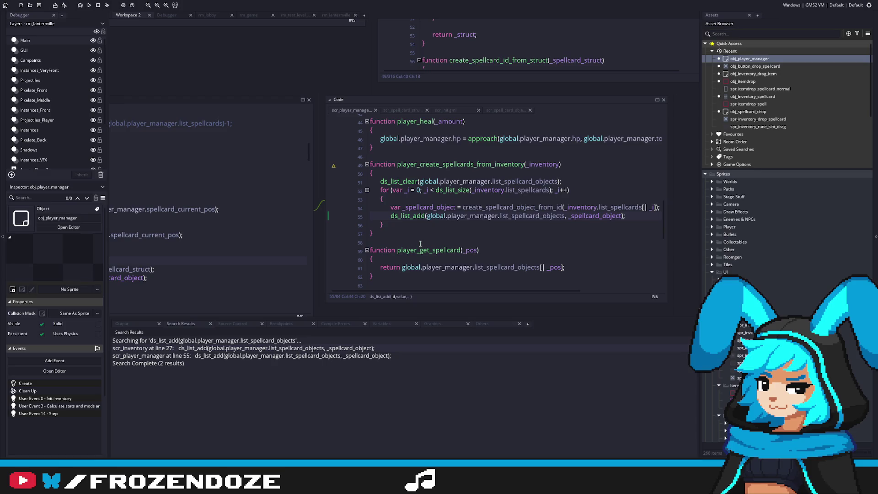
pyautogui.moveTo(396, 226); pyautogui.dragTo(357, 165)
pyautogui.hotkey('shift', 'Up')
pyautogui.press('Delete')
pyautogui.press('BackSpace')
pyautogui.press('BackSpace')
pyautogui.scroll(1, 508, 190)
# Step: Switch between scr_inventory and scr_player_manager to review the remaining spellcard functions
pyautogui.hotkey('ctrl', 'Tab')
pyautogui.scroll(3, 430, 235)
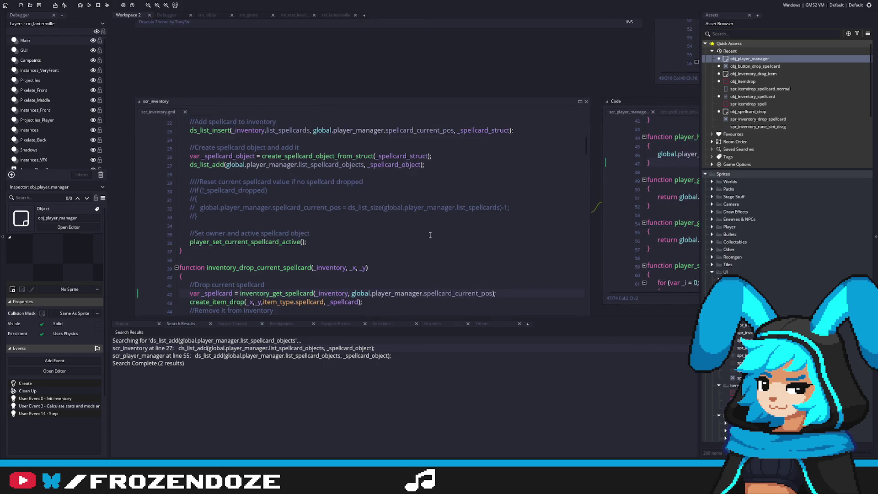
pyautogui.scroll(-3, 429, 235)
pyautogui.scroll(3, 429, 235)
pyautogui.scroll(-3, 430, 235)
pyautogui.hotkey('ctrl', 'Tab')
pyautogui.scroll(-5, 570, 241)
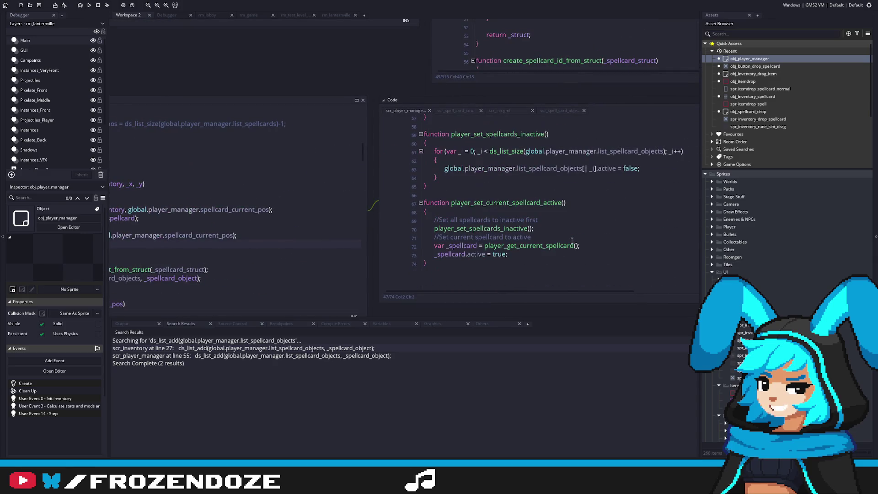
pyautogui.scroll(15, 570, 241)
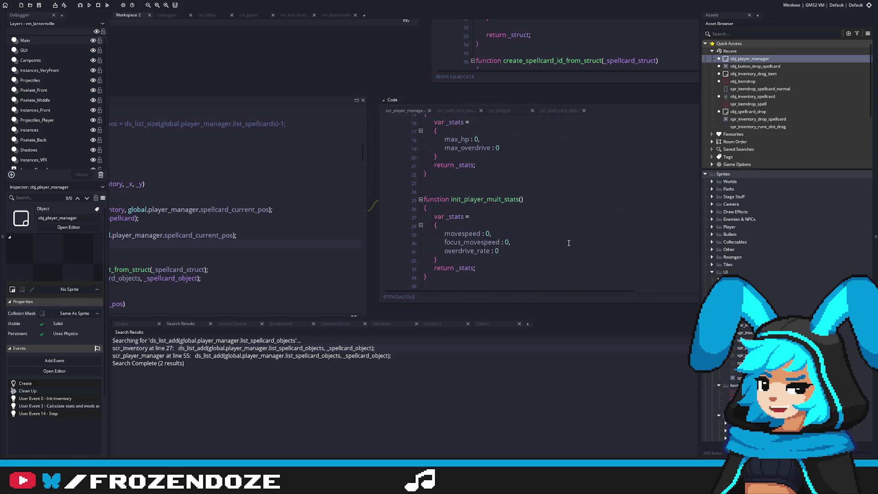
pyautogui.scroll(-9, 570, 243)
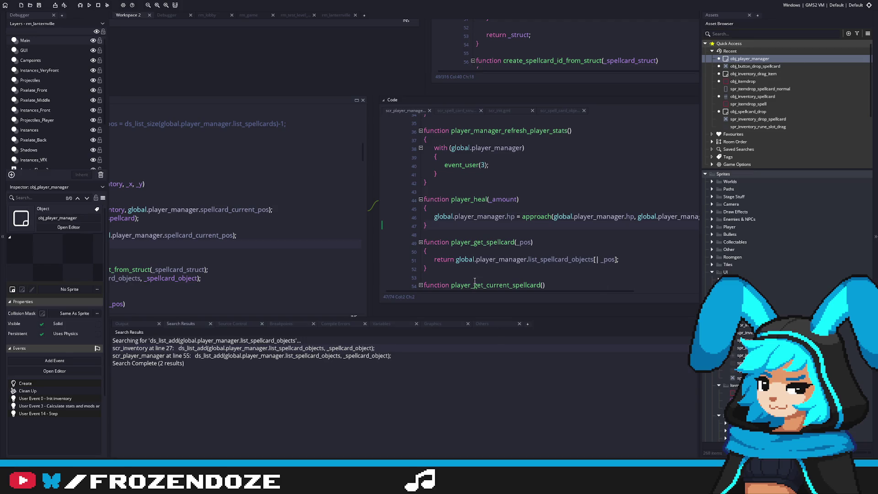
pyautogui.scroll(-3, 556, 237)
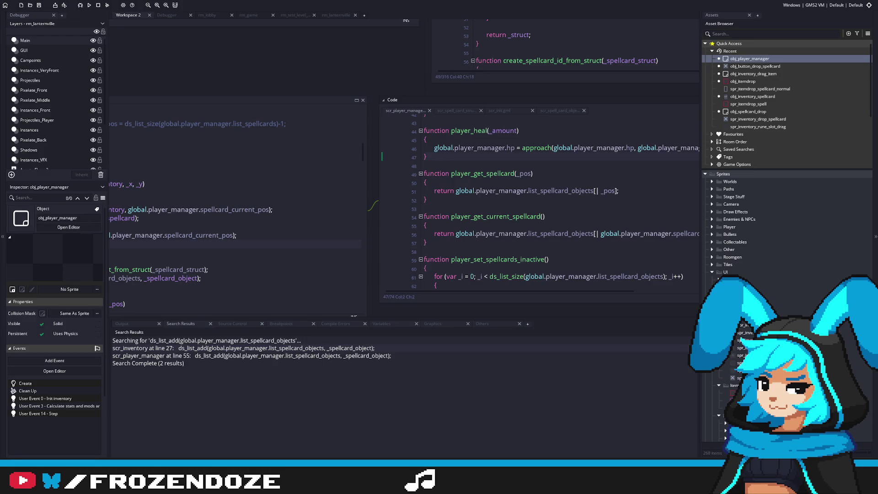
# Step: Inspect the drop function and the definitions of create_spellcard_object_from_struct and player_set_current_spellcard_active
pyautogui.click(221, 244)
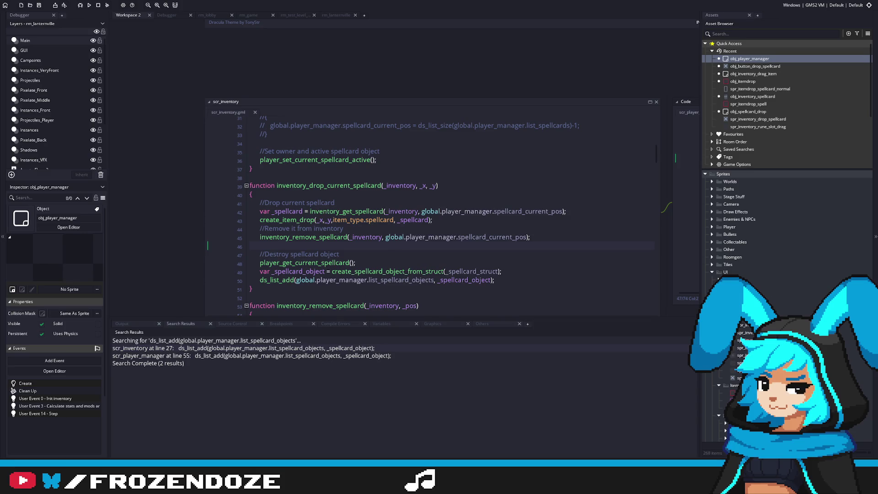
pyautogui.click(563, 222)
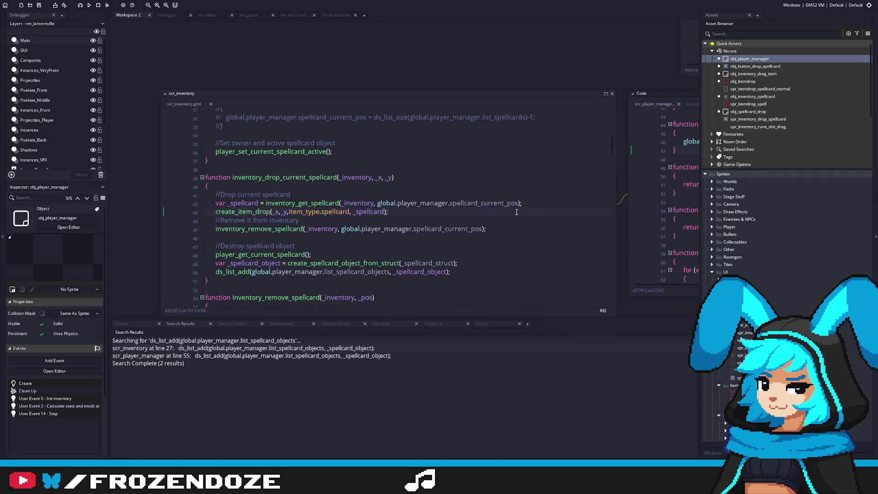
pyautogui.click(539, 230)
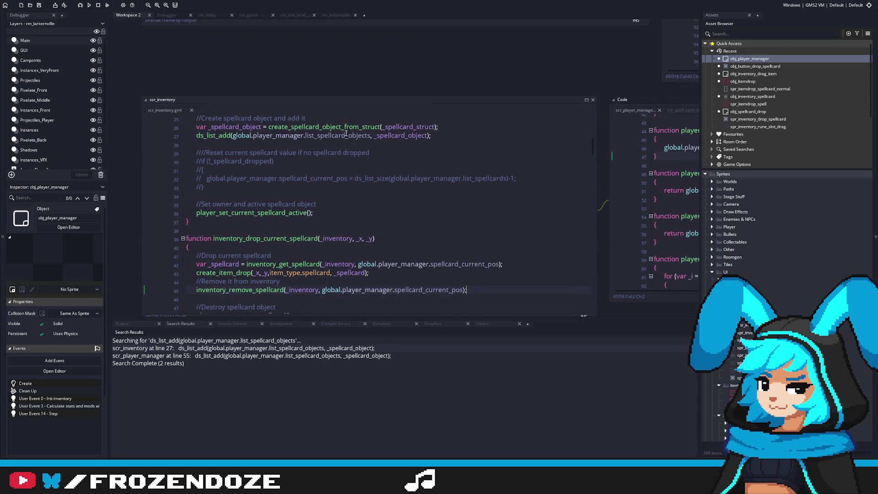
pyautogui.middleClick(347, 128)
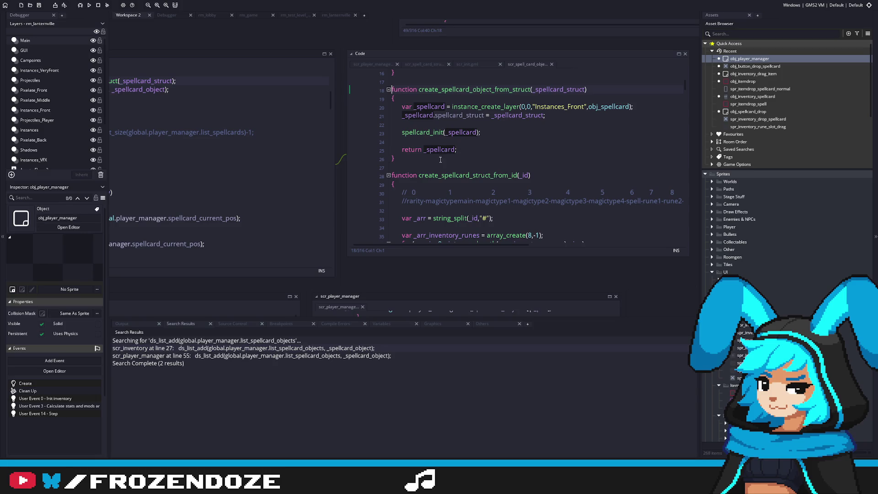
pyautogui.click(219, 174)
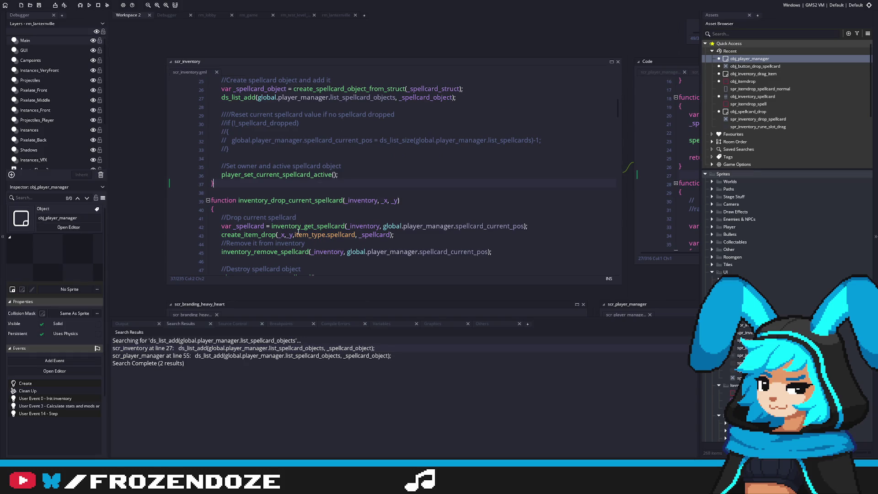
pyautogui.click(277, 249)
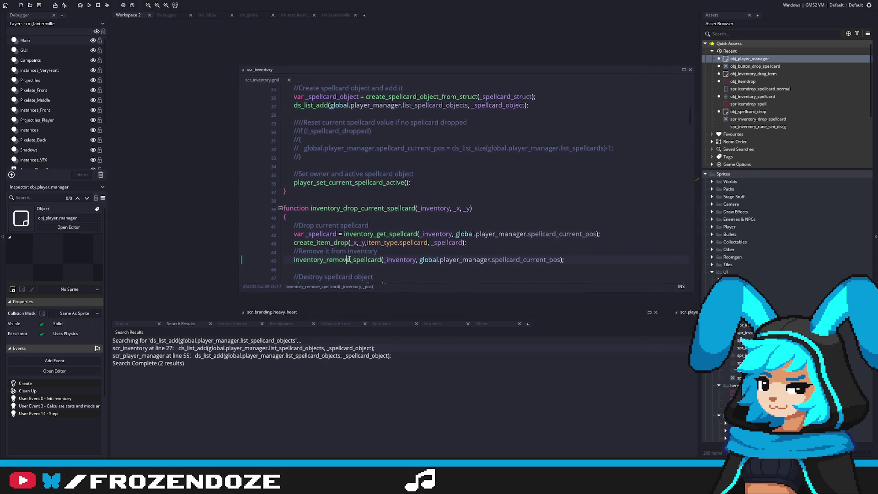
pyautogui.scroll(2, 383, 244)
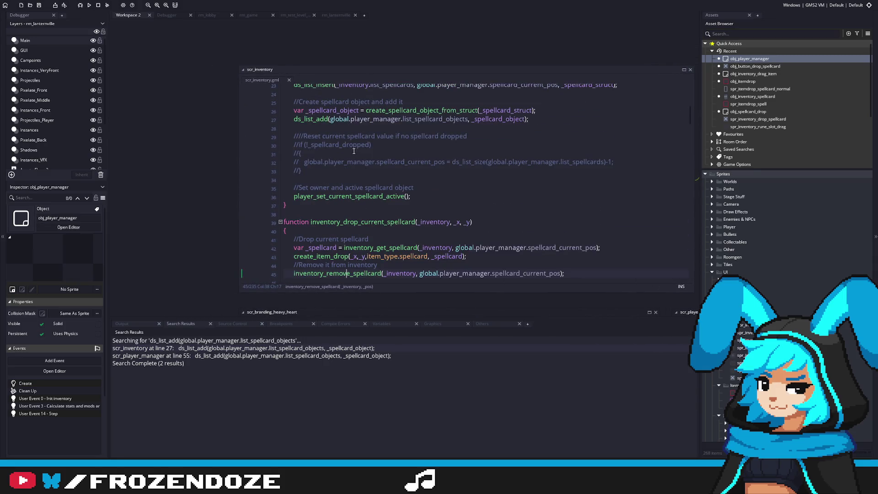
pyautogui.middleClick(375, 196)
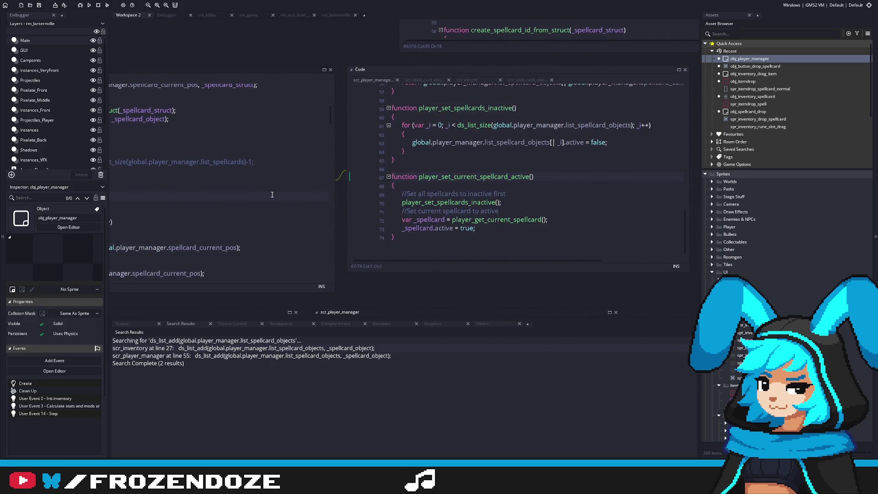
pyautogui.scroll(-2, 366, 215)
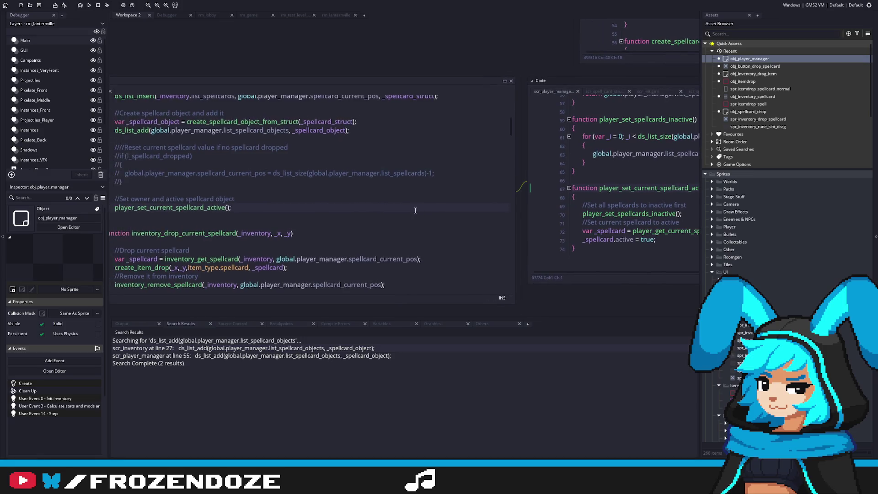
pyautogui.scroll(-1, 335, 224)
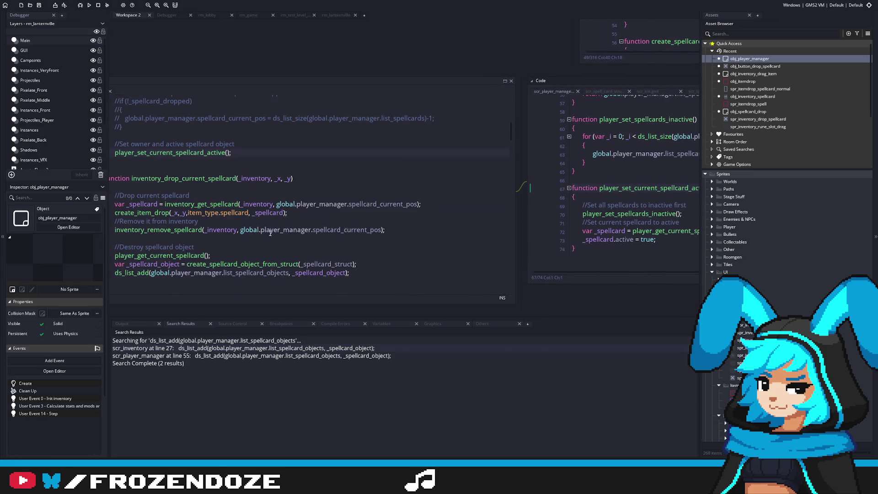
# Step: Write 'var _spellcard_object =' on line 48, delete the create-from-struct line, and save
pyautogui.press('Down')
pyautogui.press('Down')
pyautogui.write('var _spellcard_object')
pyautogui.moveTo(420, 261); pyautogui.dragTo(426, 252)
pyautogui.press('BackSpace')
pyautogui.hotkey('ctrl', 's')
pyautogui.click(242, 252)
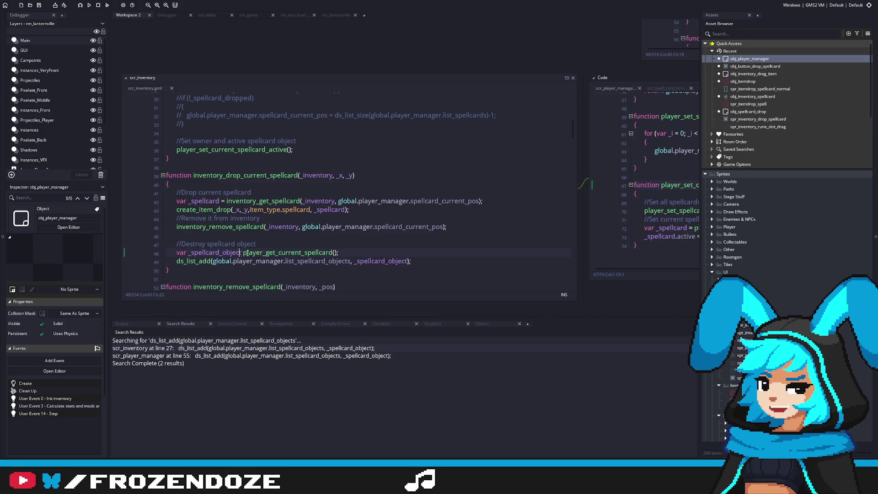
pyautogui.write('=')
# Step: Review the spellcard deactivation loop, then return to the current-spellcard assignment line
pyautogui.click(424, 230)
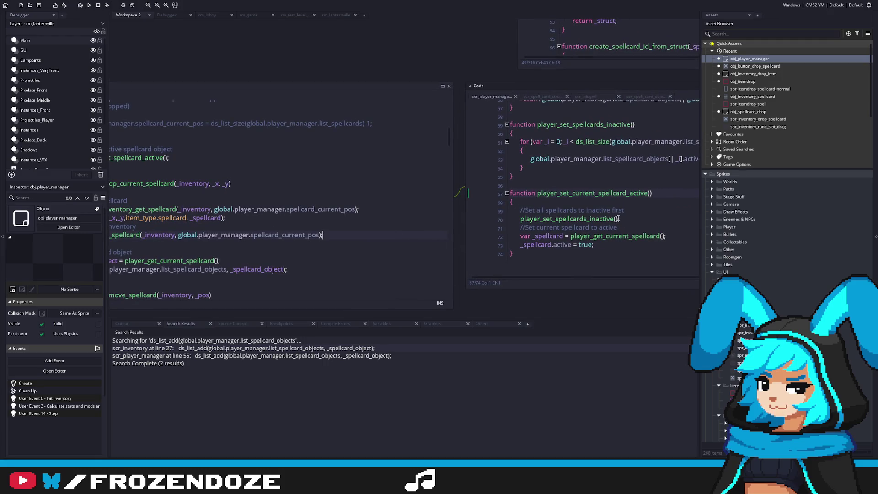
pyautogui.scroll(2, 617, 217)
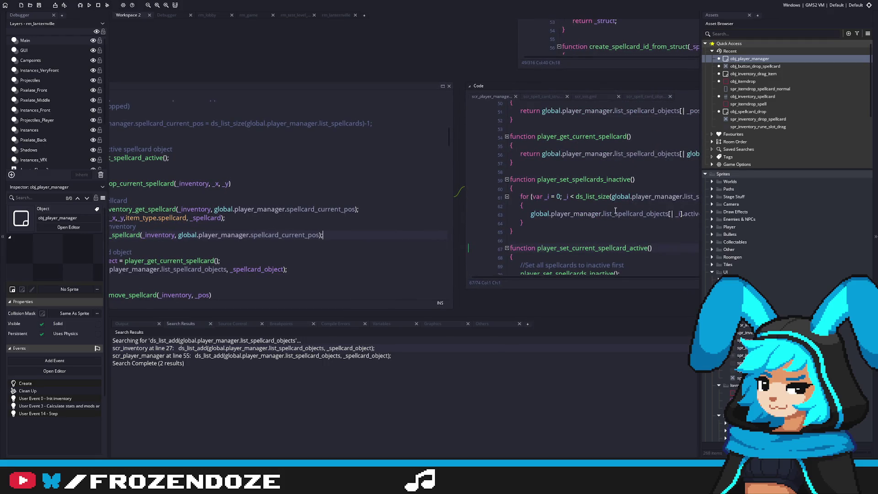
pyautogui.click(615, 211)
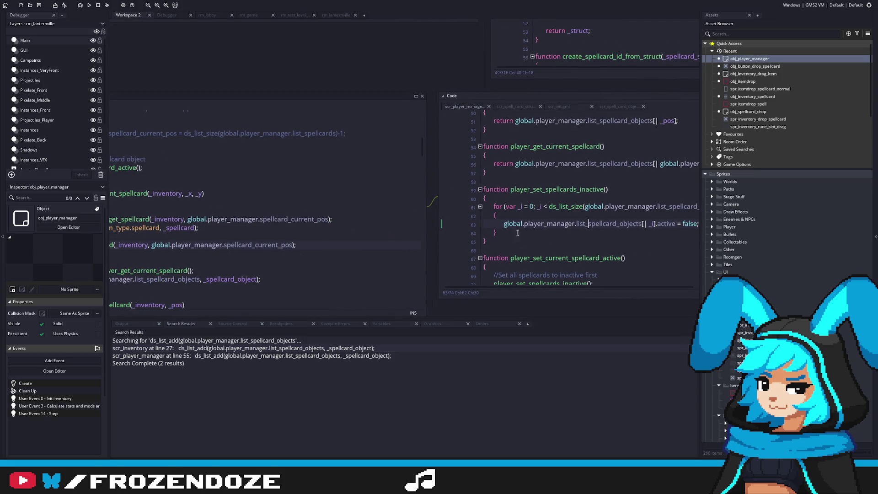
pyautogui.moveTo(303, 250)
pyautogui.mouseDown()
pyautogui.moveTo(465, 264)
pyautogui.moveTo(503, 249)
pyautogui.mouseUp()
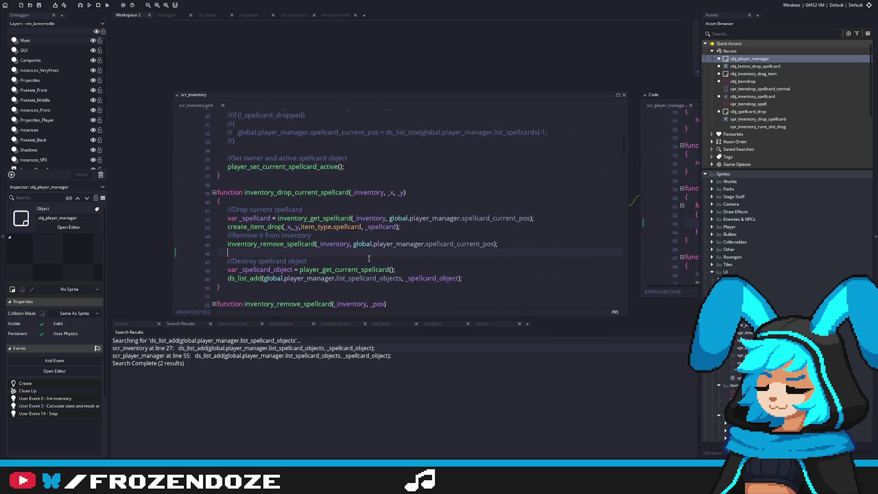
pyautogui.click(414, 272)
# Step: Add 'with (_spellcard_object) { instance_destroy(); }' below the assignment
pyautogui.press('Return')
pyautogui.write('with (')
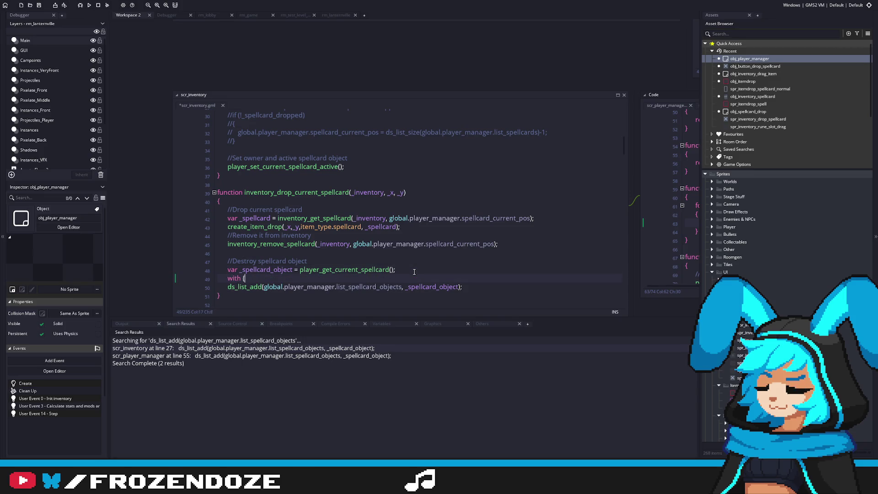
pyautogui.write('_spe')
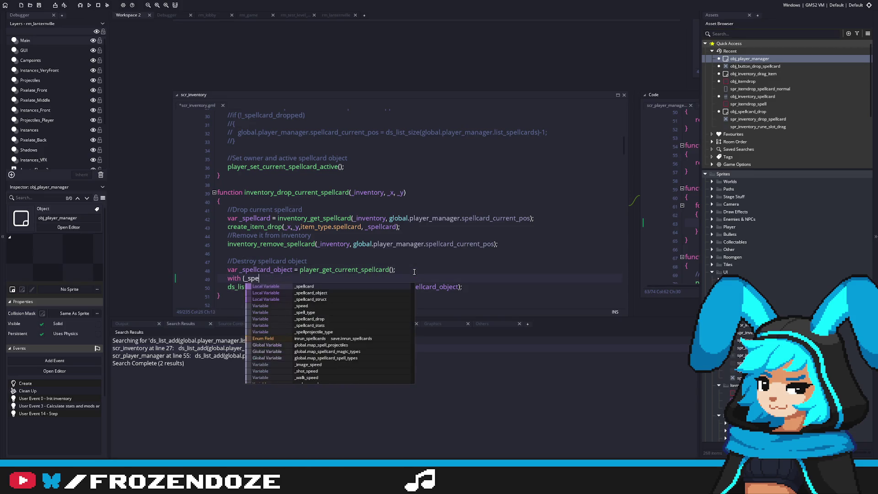
pyautogui.write('llcard_object')
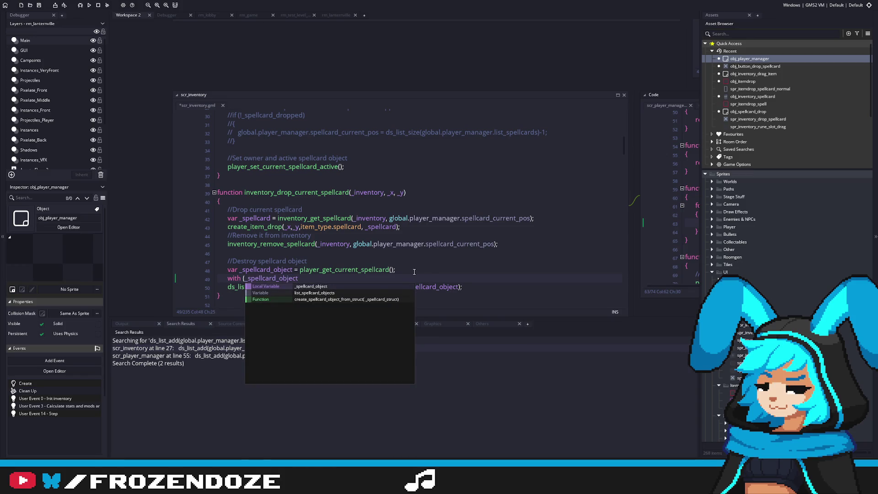
pyautogui.write(')')
pyautogui.press('Return')
pyautogui.write('{')
pyautogui.press('Return')
pyautogui.write('insta')
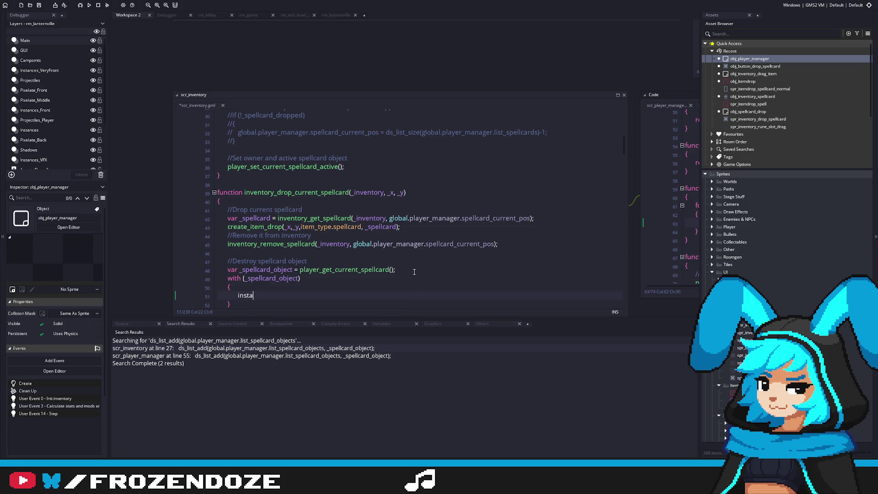
pyautogui.write('nce_destroy();')
# Step: Scroll to the player_get_current_spellcard function in scr_player_manager
pyautogui.scroll(-3, 414, 271)
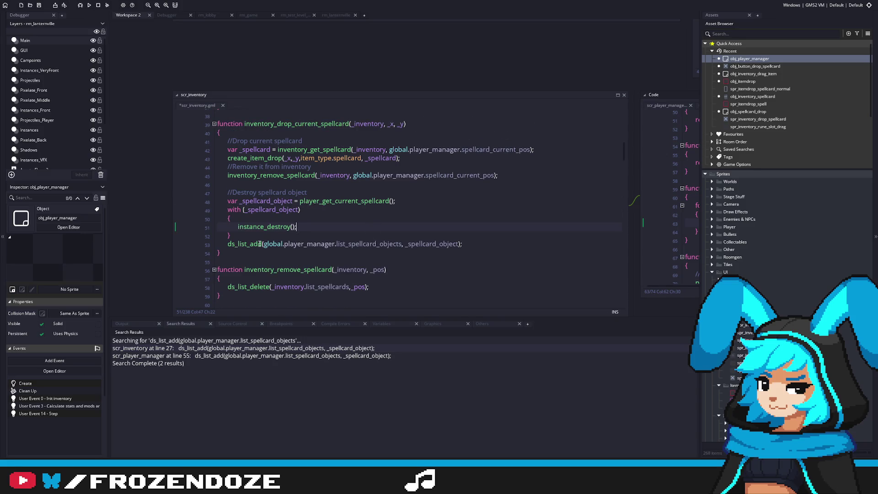
pyautogui.hscroll(5, 412, 229)
pyautogui.scroll(2, 605, 244)
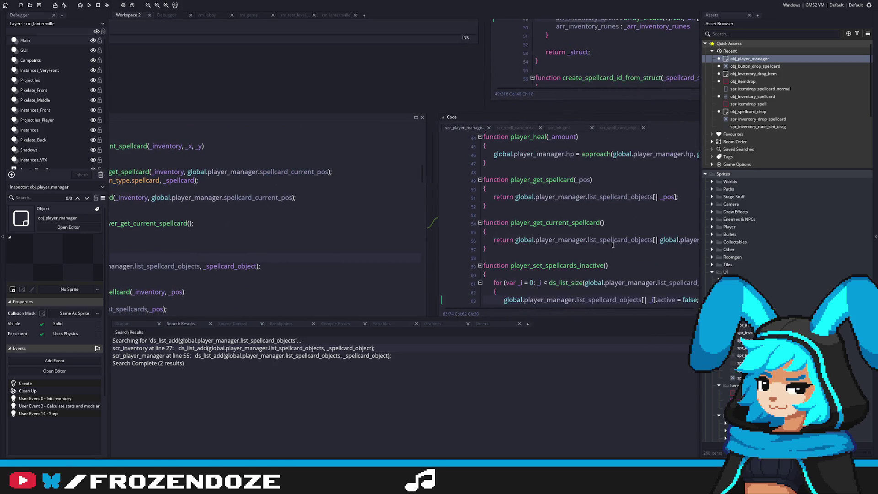
pyautogui.click(598, 258)
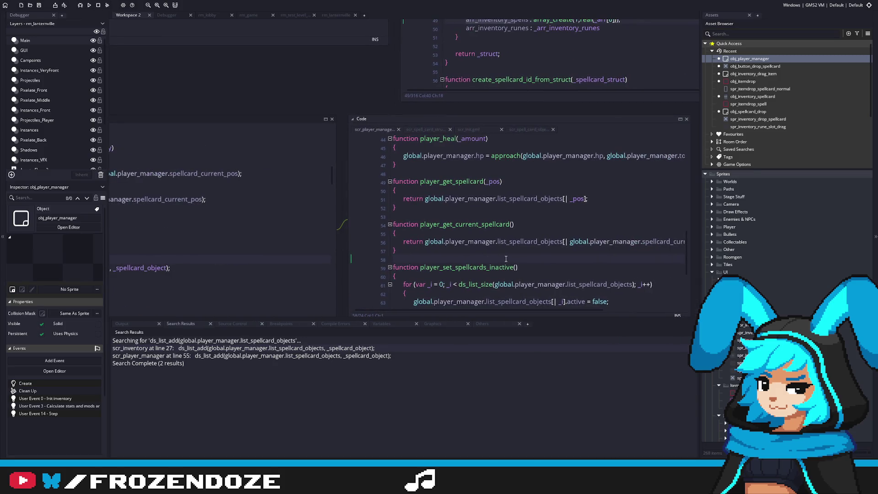
pyautogui.press('Up')
pyautogui.press('Up')
pyautogui.press('Up')
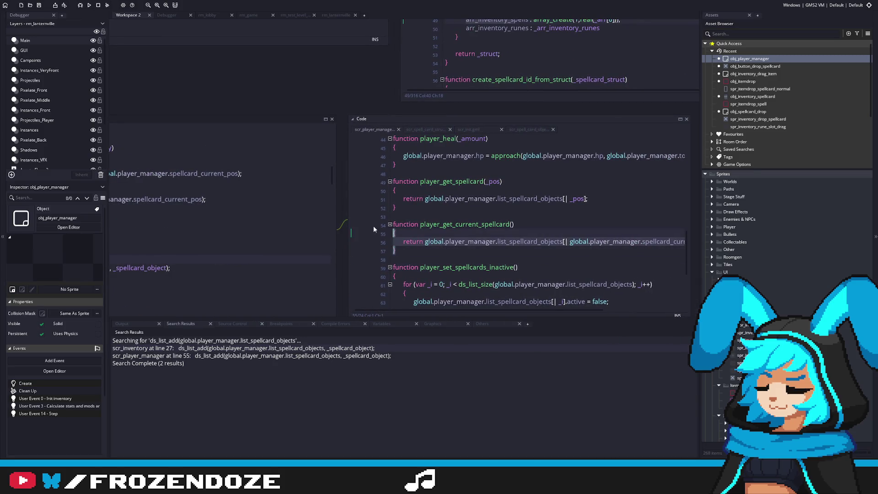
# Step: Paste a copy of the getter and rename it player_remove_current_spellcard
pyautogui.scroll(3, 475, 257)
pyautogui.scroll(-4, 475, 257)
pyautogui.scroll(-1, 458, 242)
pyautogui.scroll(1, 434, 234)
pyautogui.click(416, 226)
pyautogui.hotkey('ctrl', 'v')
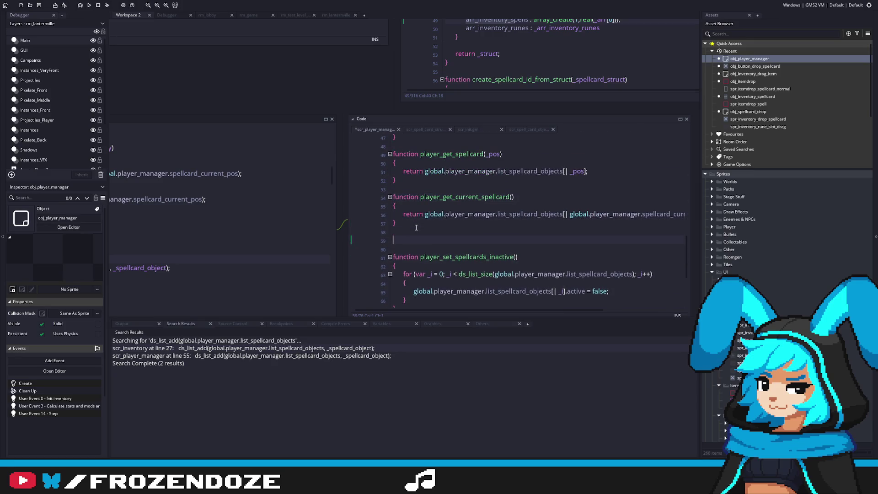
pyautogui.moveTo(443, 239); pyautogui.dragTo(454, 240)
pyautogui.write('remove')
pyautogui.press('Down')
pyautogui.moveTo(690, 250)
pyautogui.mouseDown()
pyautogui.moveTo(620, 250)
pyautogui.moveTo(670, 250)
pyautogui.mouseUp()
pyautogui.scroll(-2, 429, 265)
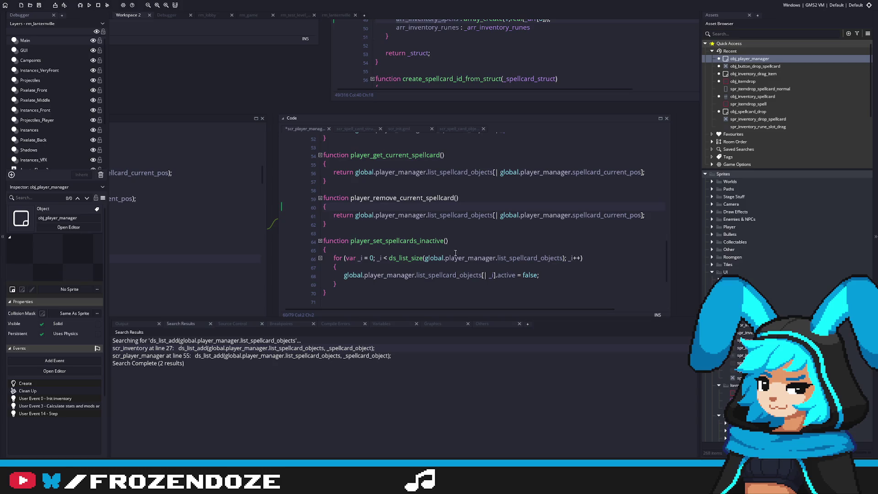
# Step: Start a ds_list_delete call with list_spellcard_objects as its list argument
pyautogui.press('Return')
pyautogui.write('ds_list_del')
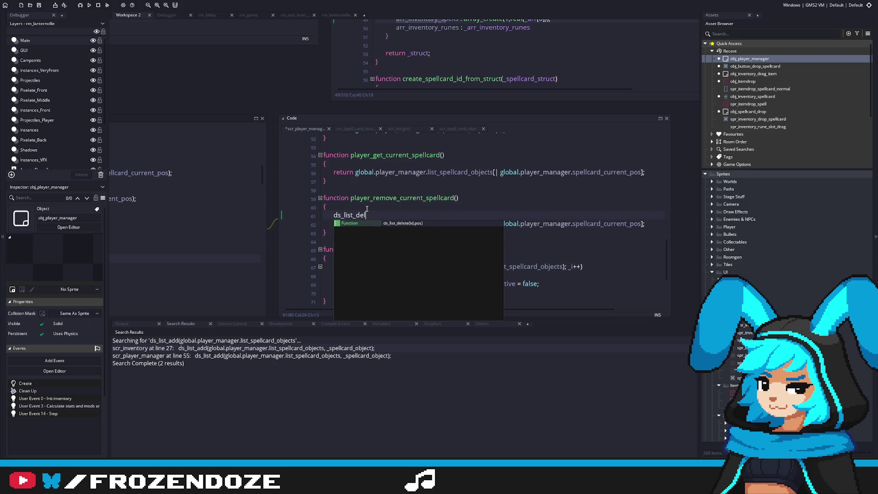
pyautogui.press('Return')
pyautogui.click(360, 224)
pyautogui.moveTo(355, 223); pyautogui.dragTo(493, 224)
pyautogui.hotkey('ctrl', 'c')
pyautogui.click(460, 217)
pyautogui.hotkey('ctrl', 'v')
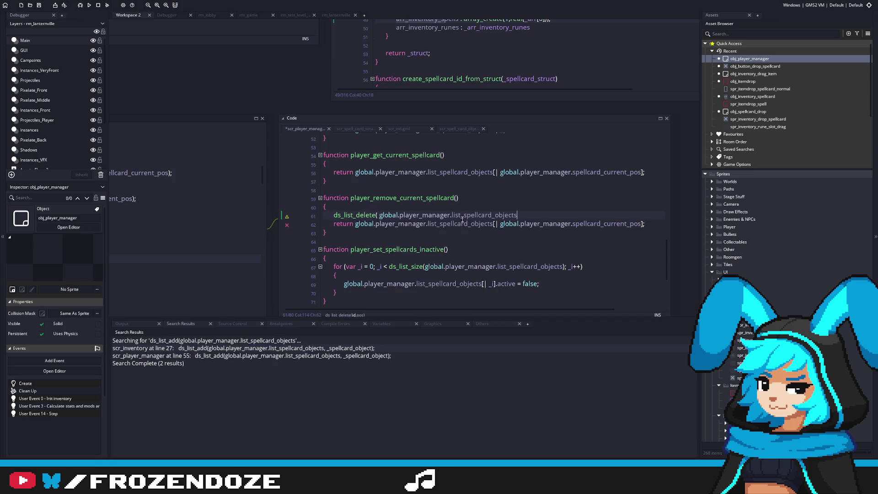
# Step: Add spellcard_current_pos as the position argument and delete the old return line
pyautogui.moveTo(497, 223); pyautogui.dragTo(643, 223)
pyautogui.click(531, 214)
pyautogui.write(',')
pyautogui.hotkey('ctrl', 'v')
pyautogui.write(');')
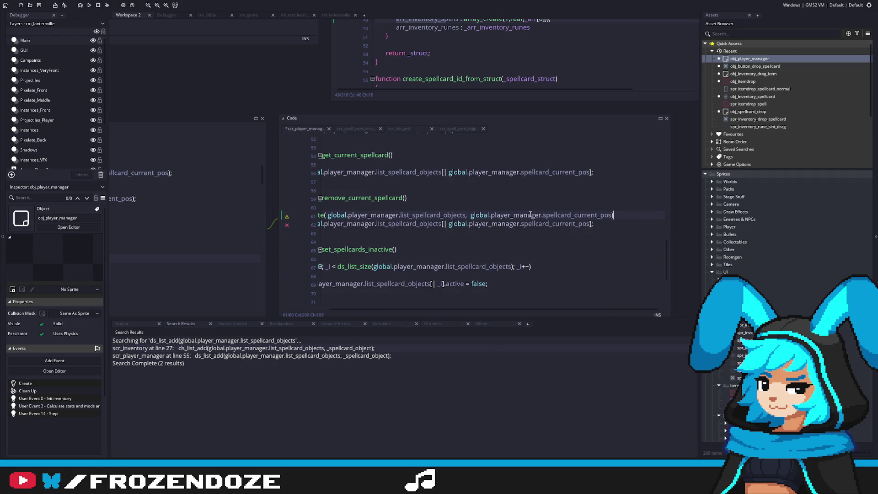
pyautogui.hotkey('shift', 'Down')
pyautogui.press('Delete')
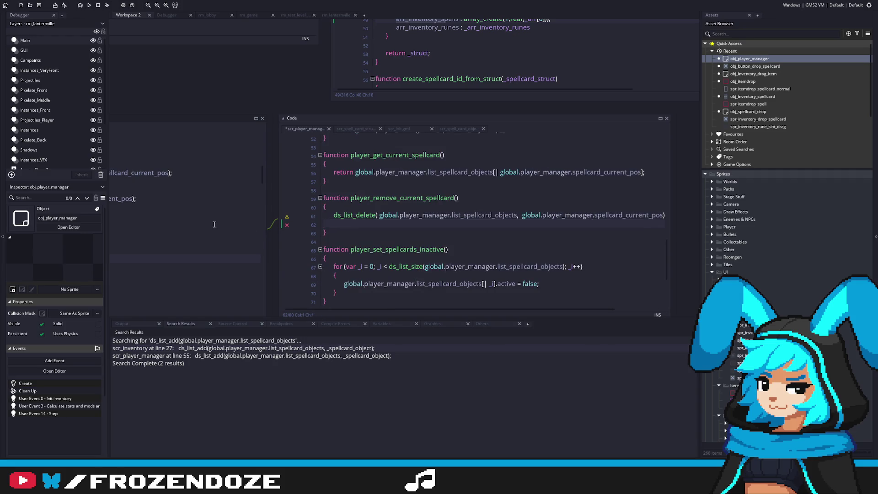
pyautogui.hscroll(-3, 352, 297)
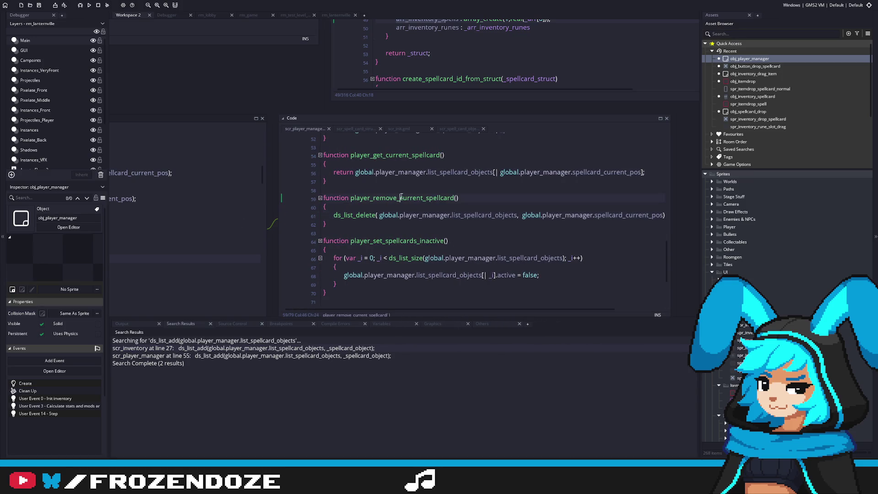
pyautogui.hotkey('ctrl', 'Tab')
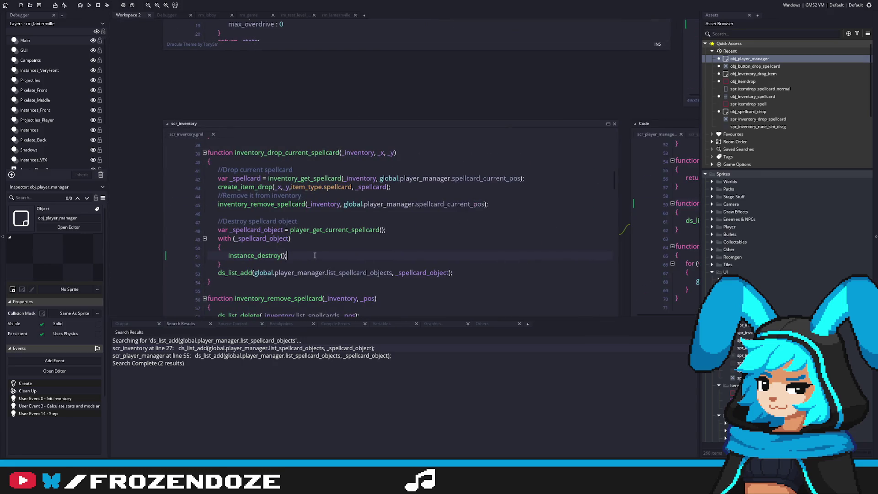
# Step: Place a player_remove_current_spellcard(); call under the Destroy comment in scr_inventory
pyautogui.hotkey('ctrl', 'Tab')
pyautogui.hotkey('ctrl', 'Tab')
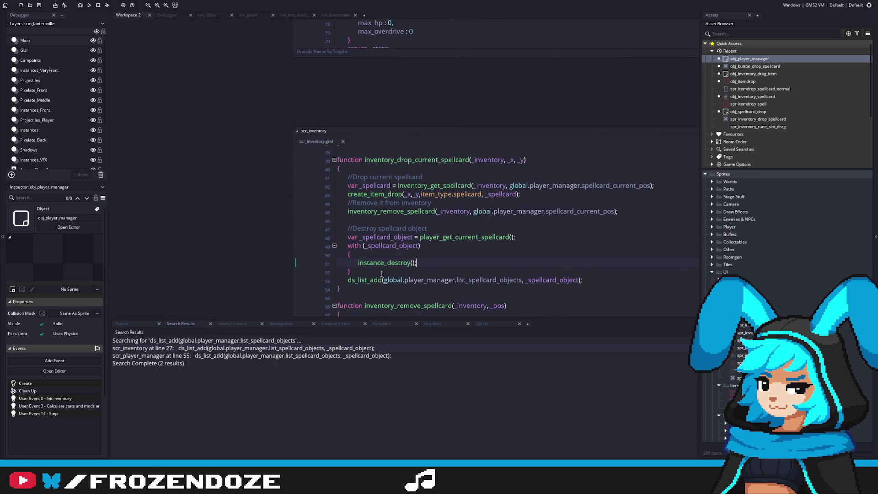
pyautogui.press('Return')
pyautogui.write('player_remove_current_spellcard();')
pyautogui.moveTo(469, 279); pyautogui.dragTo(305, 282)
pyautogui.hotkey('ctrl', 'x')
pyautogui.click(444, 227)
pyautogui.press('Return')
pyautogui.hotkey('ctrl', 'v')
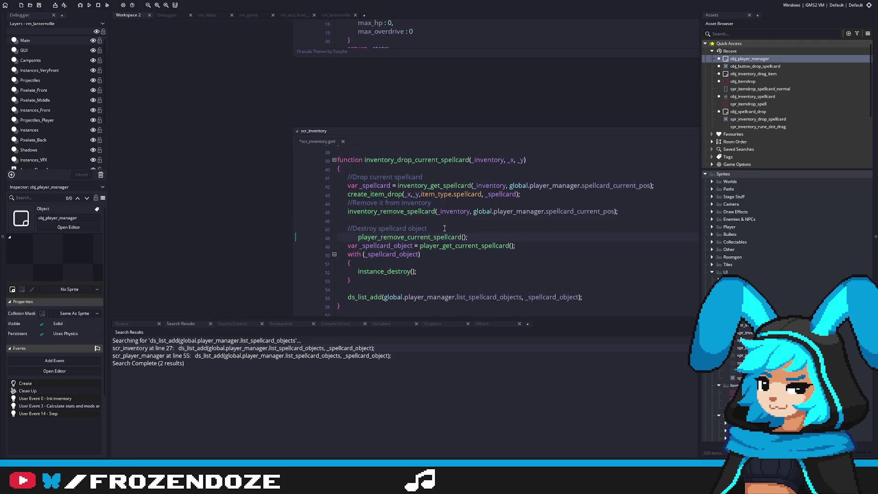
pyautogui.hotkey('ctrl', 'z')
pyautogui.hotkey('ctrl', 'z')
pyautogui.hotkey('ctrl', 'z')
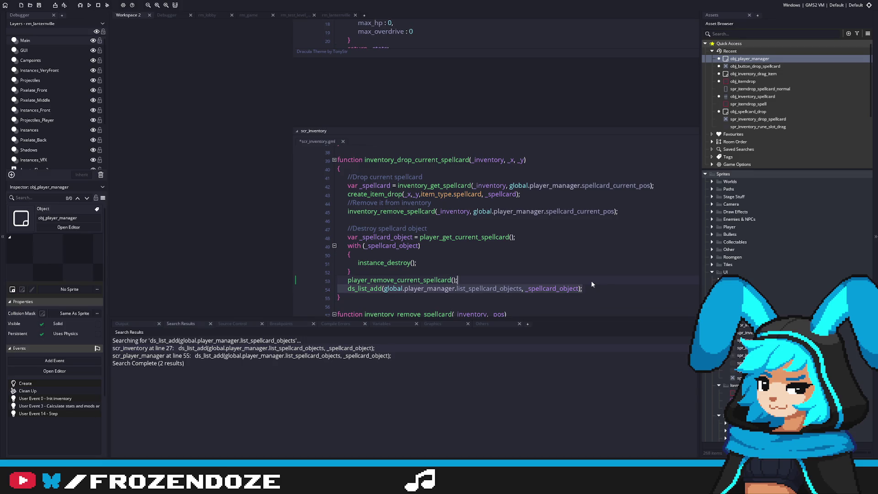
pyautogui.hotkey('ctrl', 'z')
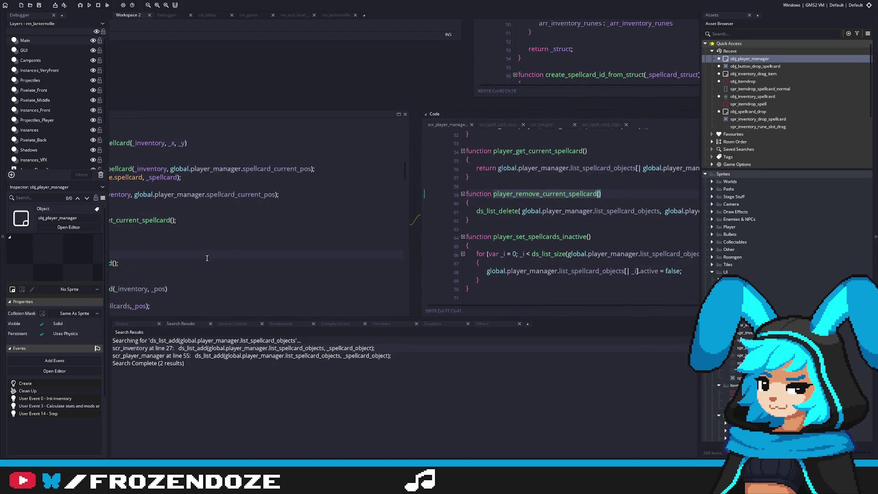
# Step: Delete the old var/with/instance_destroy block on lines 48–52
pyautogui.moveTo(159, 256); pyautogui.dragTo(146, 220)
pyautogui.press('Delete')
pyautogui.press('Delete')
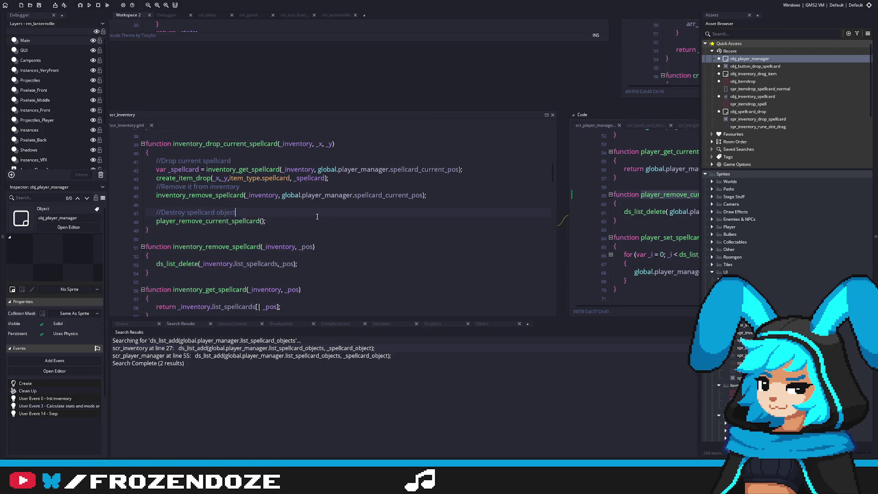
pyautogui.moveTo(186, 213); pyautogui.dragTo(163, 213)
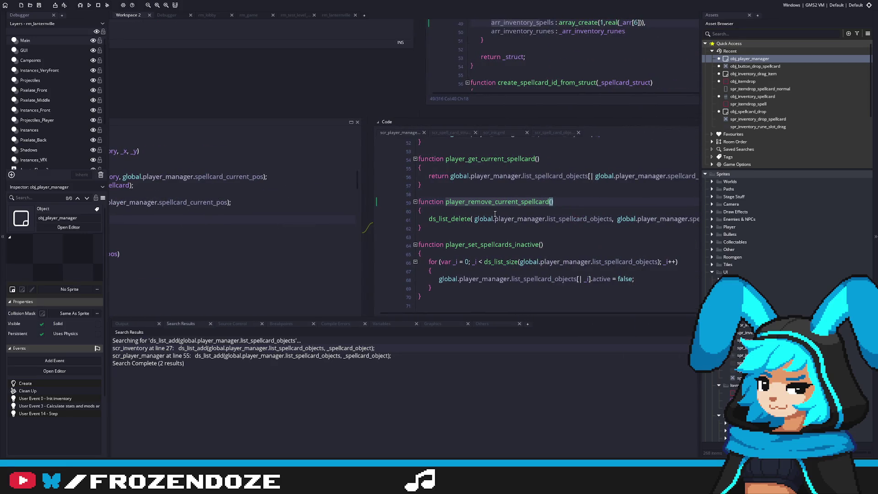
pyautogui.click(478, 208)
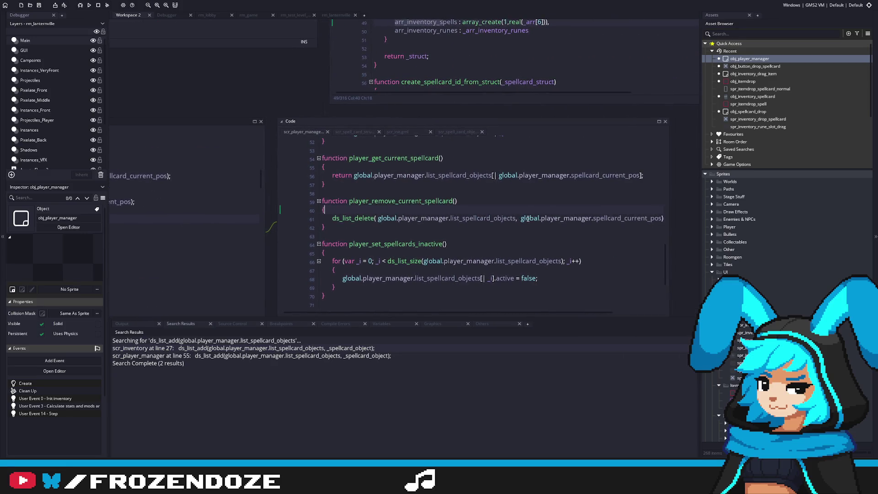
pyautogui.write(');')
# Step: Paste the var/with/instance_destroy block into player_remove_current_spellcard
pyautogui.click(670, 219)
pyautogui.hotkey('ctrl', 'v')
pyautogui.click(342, 235)
pyautogui.press('BackSpace')
pyautogui.press('BackSpace')
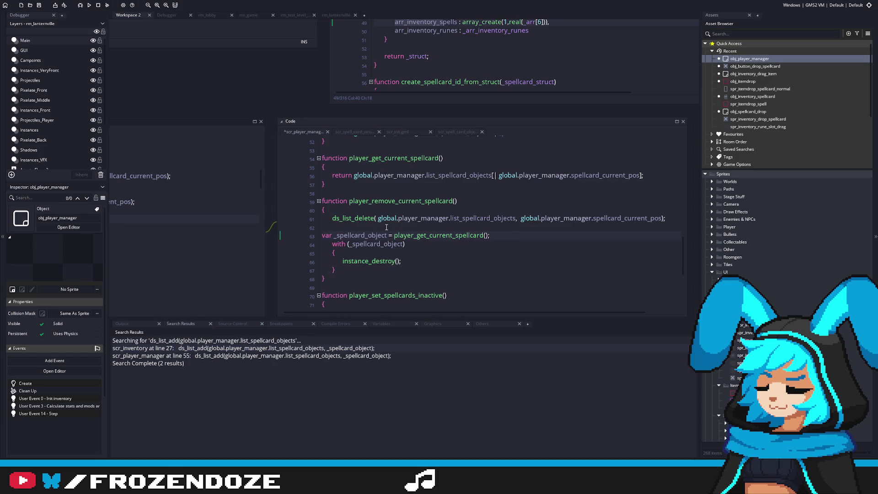
pyautogui.press('BackSpace')
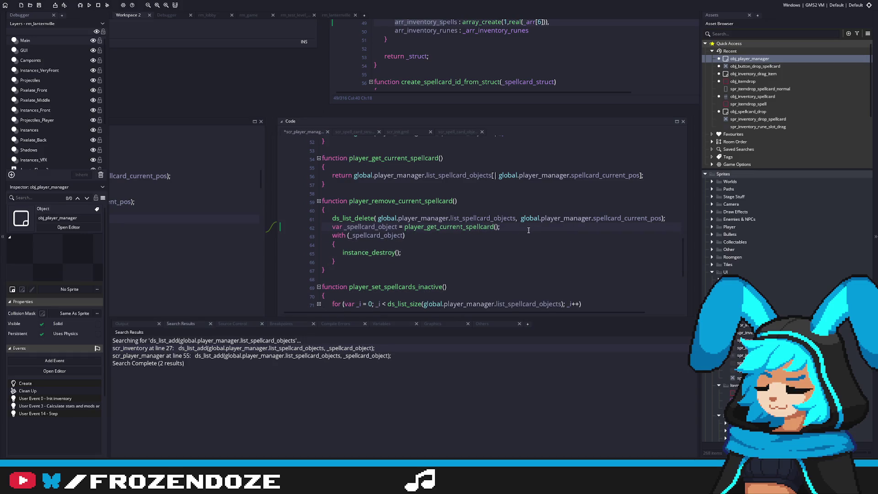
pyautogui.click(396, 227)
pyautogui.moveTo(340, 261); pyautogui.dragTo(295, 223)
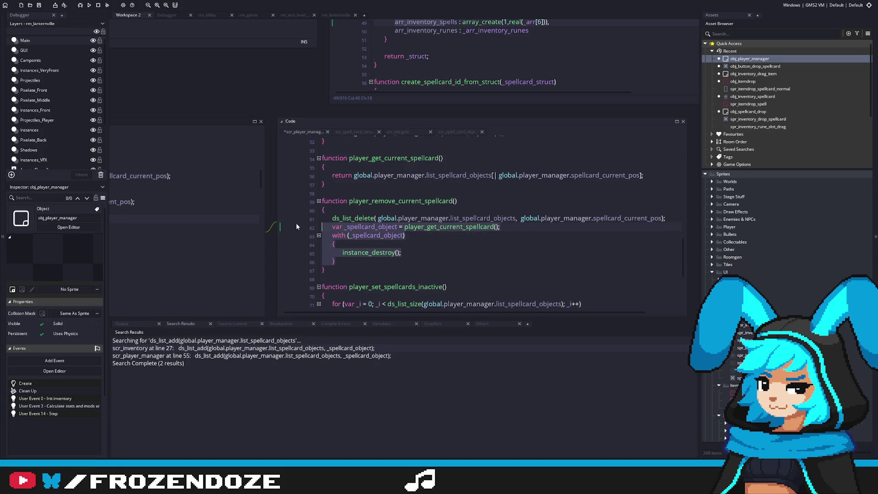
pyautogui.hotkey('ctrl', 'x')
# Step: Move the destroy block above ds_list_delete and fix its indentation
pyautogui.click(349, 212)
pyautogui.press('Return')
pyautogui.hotkey('ctrl', 'v')
pyautogui.click(343, 218)
pyautogui.press('BackSpace')
pyautogui.click(362, 279)
pyautogui.press('BackSpace')
pyautogui.hotkey('ctrl', 'f')
pyautogui.hotkey('ctrl', 'z')
pyautogui.hotkey('ctrl', 'z')
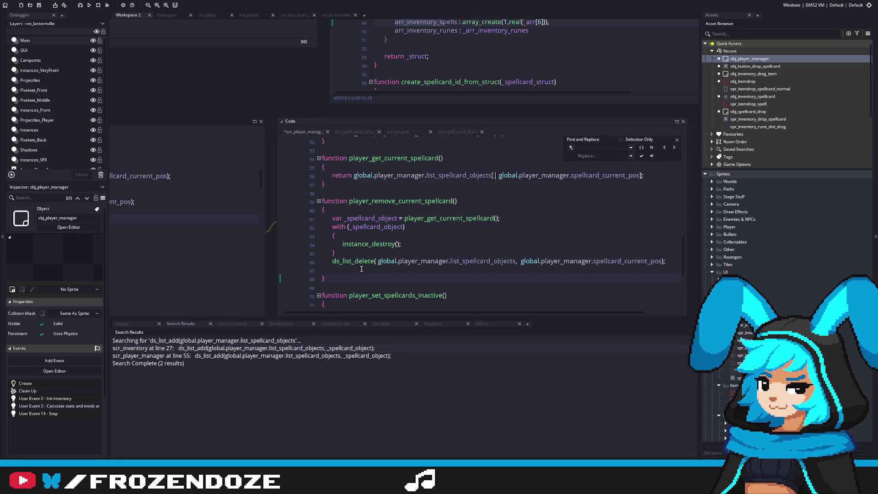
pyautogui.click(683, 122)
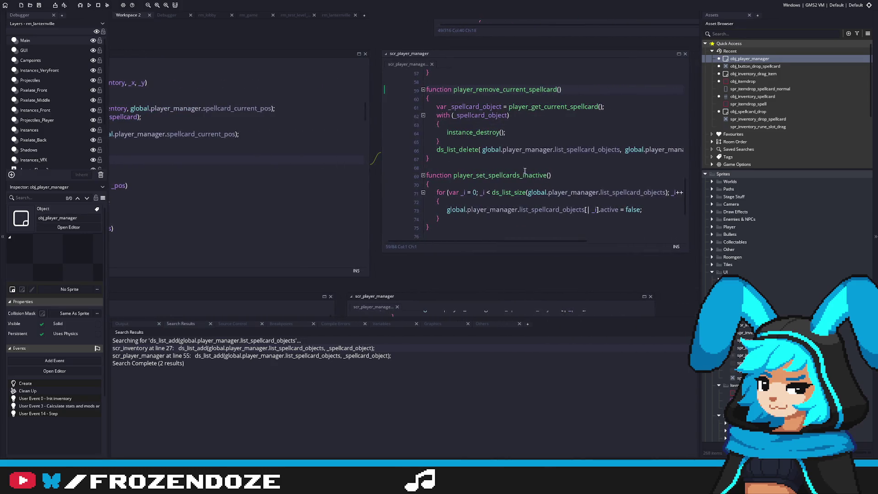
# Step: Widen the scr_player_manager window and review inventory_drop_current_spellcard again
pyautogui.click(457, 173)
pyautogui.moveTo(585, 140); pyautogui.dragTo(664, 140)
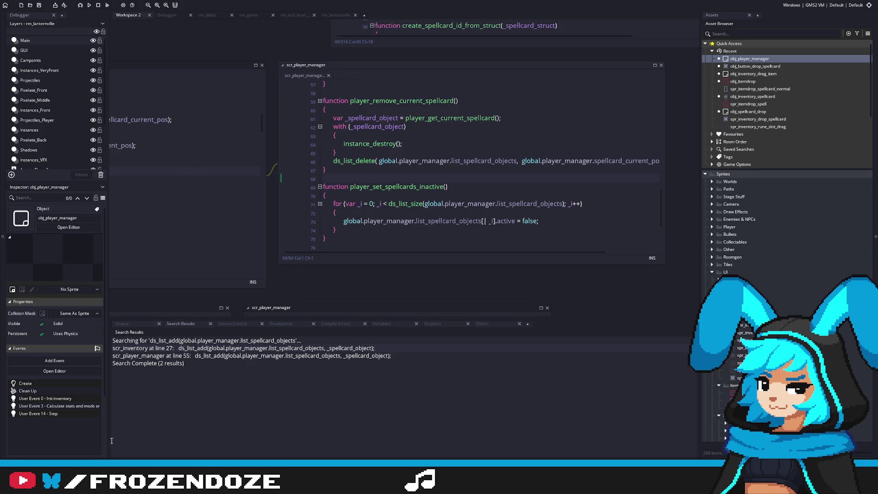
pyautogui.moveTo(274, 287)
pyautogui.mouseDown()
pyautogui.moveTo(512, 265)
pyautogui.moveTo(585, 271)
pyautogui.mouseUp()
pyautogui.click(361, 146)
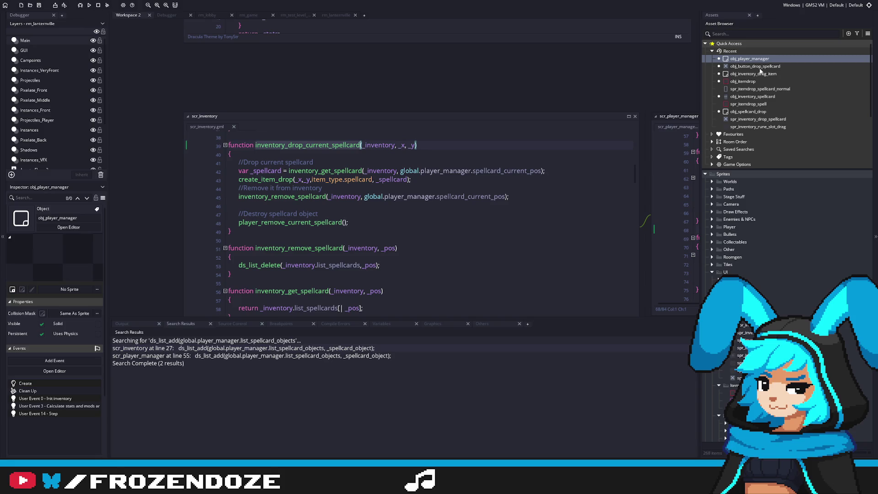
pyautogui.moveTo(872, 106); pyautogui.dragTo(872, 261)
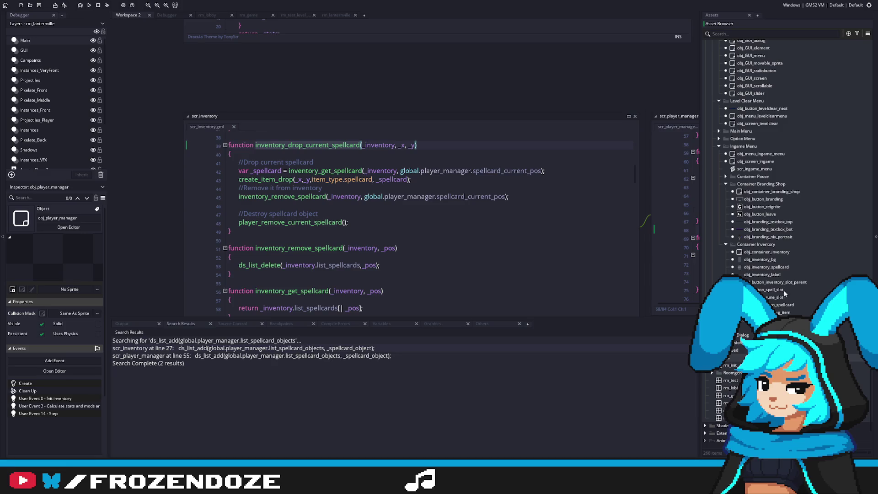
pyautogui.doubleClick(767, 267)
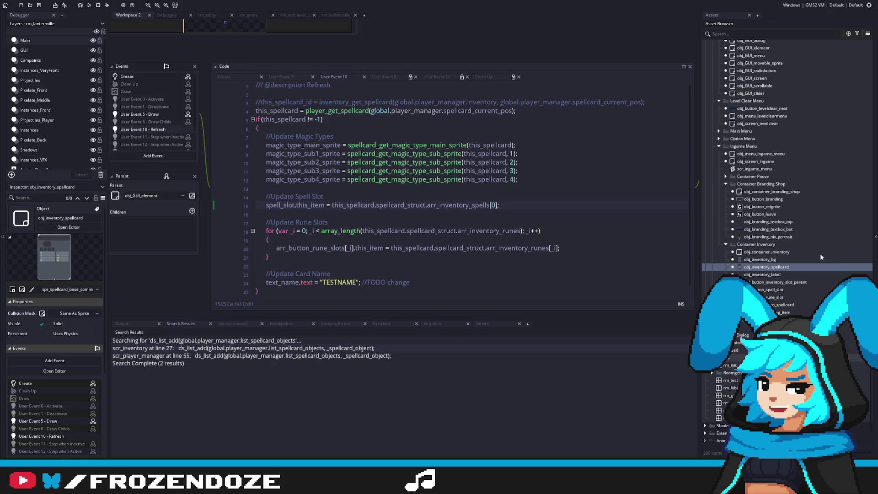
# Step: Open obj_container_inventory's Create event code and add a blank line after the Runes loop
pyautogui.doubleClick(780, 252)
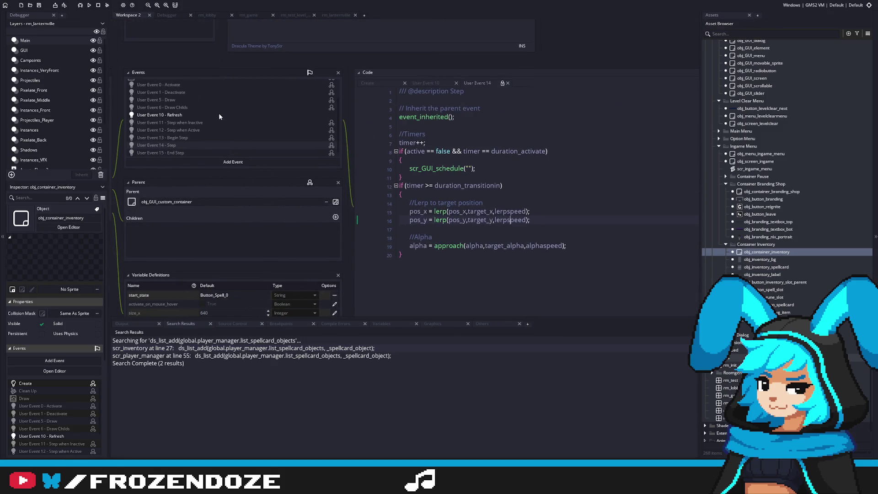
pyautogui.scroll(2, 220, 109)
pyautogui.click(204, 83)
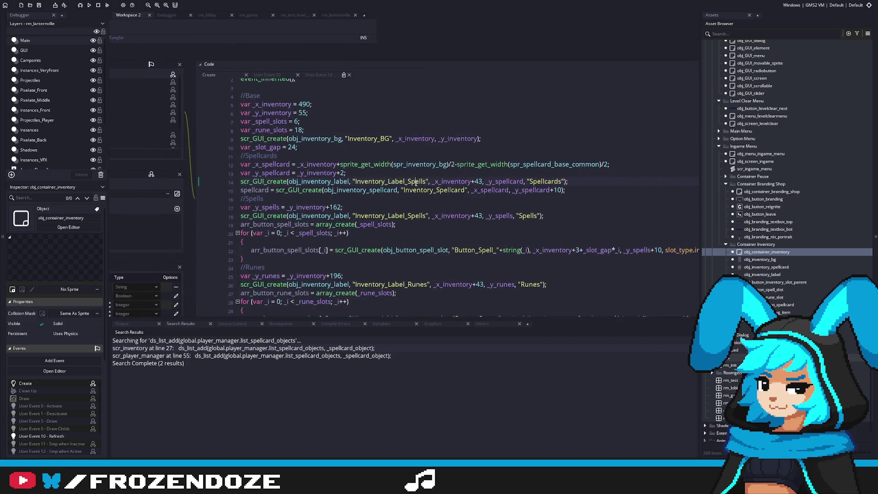
pyautogui.click(432, 202)
pyautogui.click(330, 234)
pyautogui.scroll(-3, 330, 229)
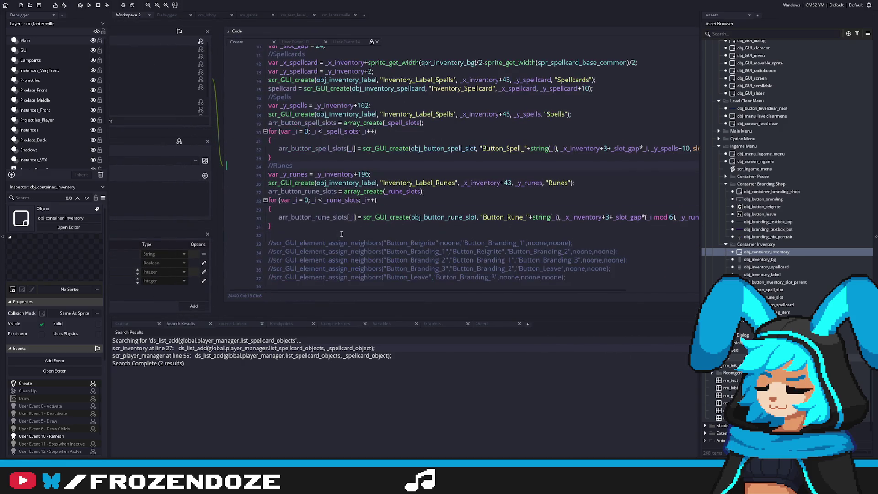
pyautogui.click(330, 226)
pyautogui.press('Return')
pyautogui.press('Return')
# Step: Add a //Spellcard Buttons comment and copy the Spellcards label line onto line 34
pyautogui.write('//')
pyautogui.write('Sp')
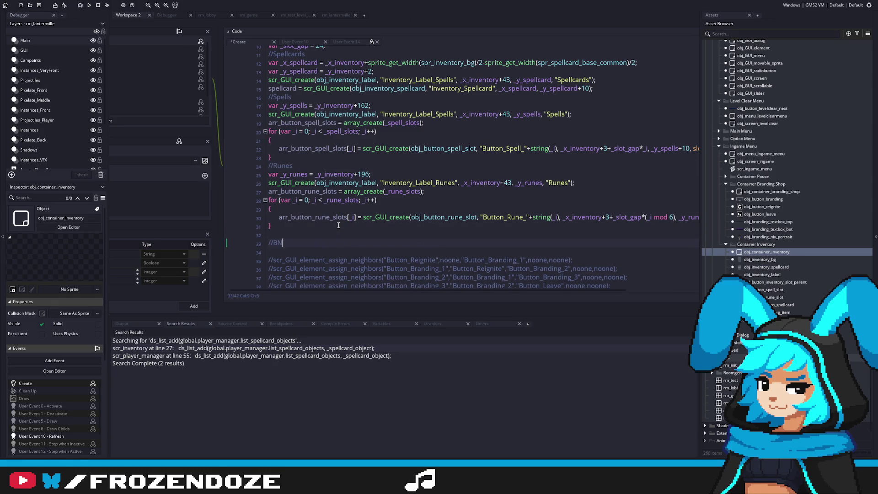
pyautogui.write('ellcard Buttons')
pyautogui.press('Return')
pyautogui.hotkey('ctrl', 's')
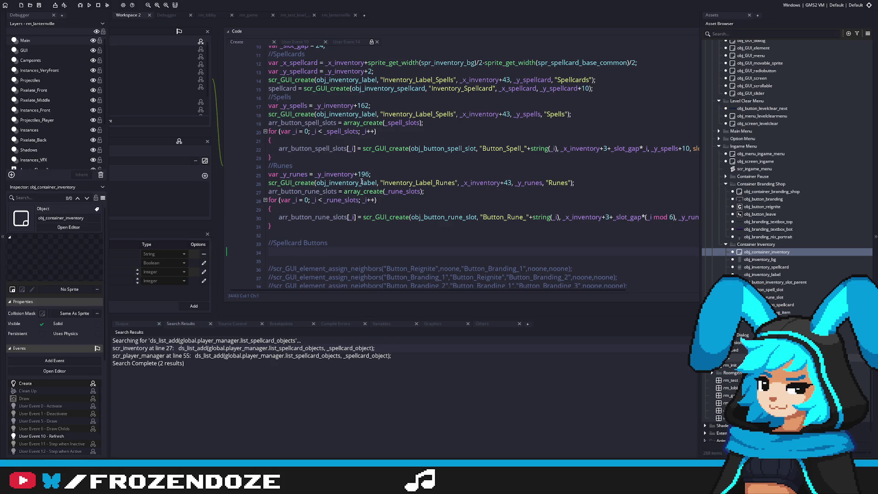
pyautogui.moveTo(602, 83); pyautogui.dragTo(268, 81)
pyautogui.hotkey('ctrl', 'c')
pyautogui.click(408, 251)
pyautogui.hotkey('ctrl', 'v')
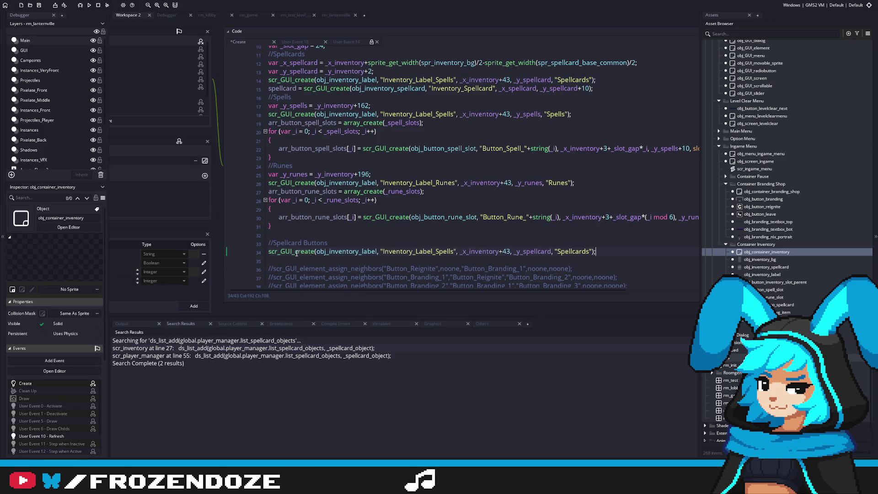
# Step: Rename the copied element to Button_Drop_Spellcard, drop the "Spellcards" argument, and save
pyautogui.moveTo(456, 251); pyautogui.dragTo(415, 251)
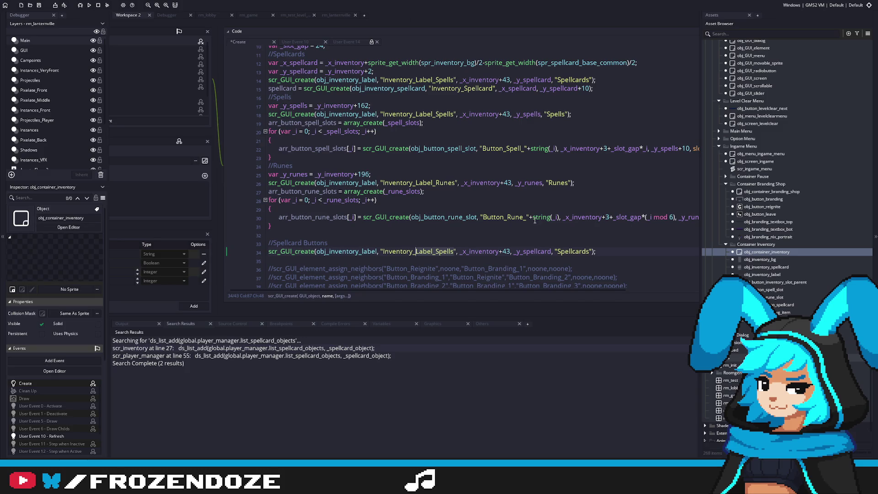
pyautogui.press('BackSpace')
pyautogui.press('BackSpace')
pyautogui.press('BackSpace')
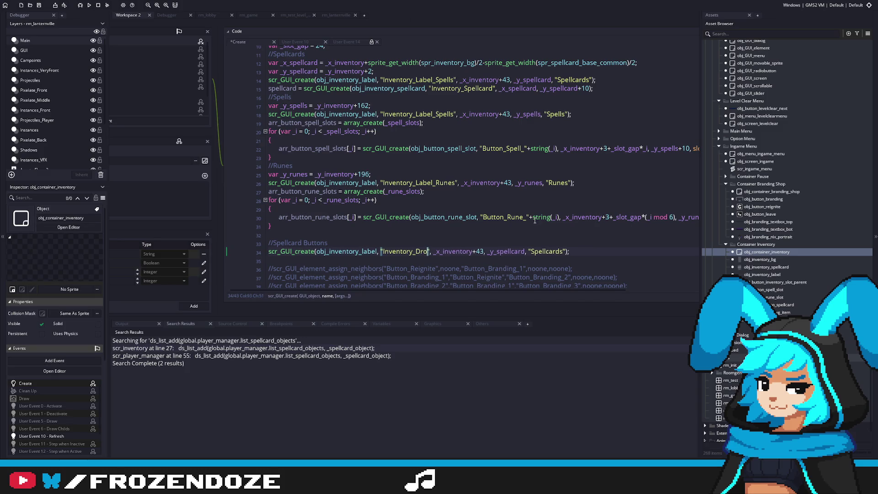
pyautogui.press('BackSpace')
pyautogui.press('BackSpace')
pyautogui.press('BackSpace')
pyautogui.write('Button')
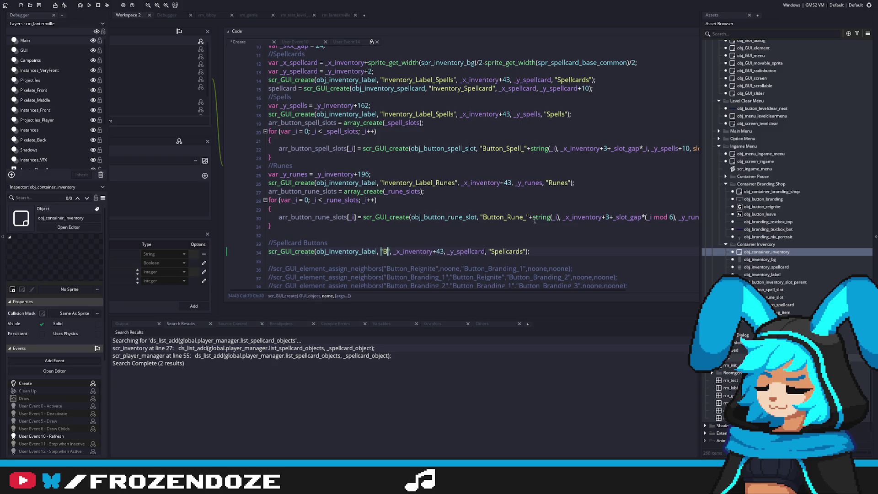
pyautogui.write('_Drpu')
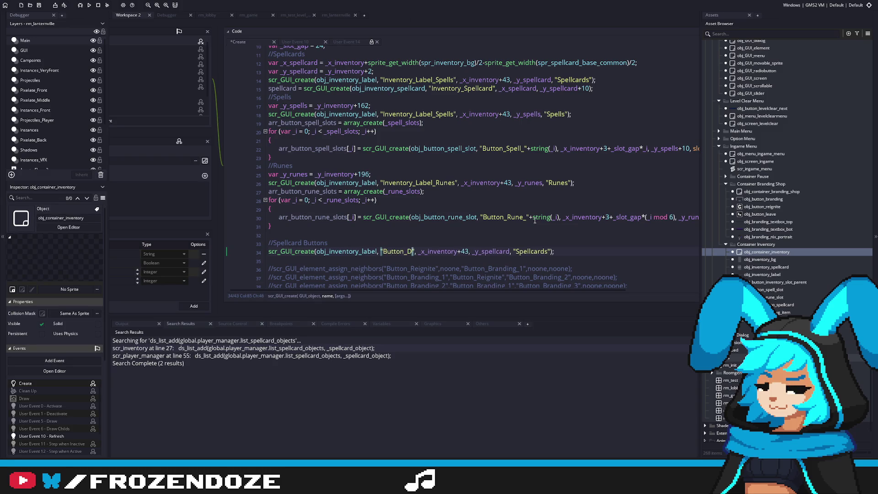
pyautogui.press('BackSpace')
pyautogui.press('BackSpace')
pyautogui.write('op')
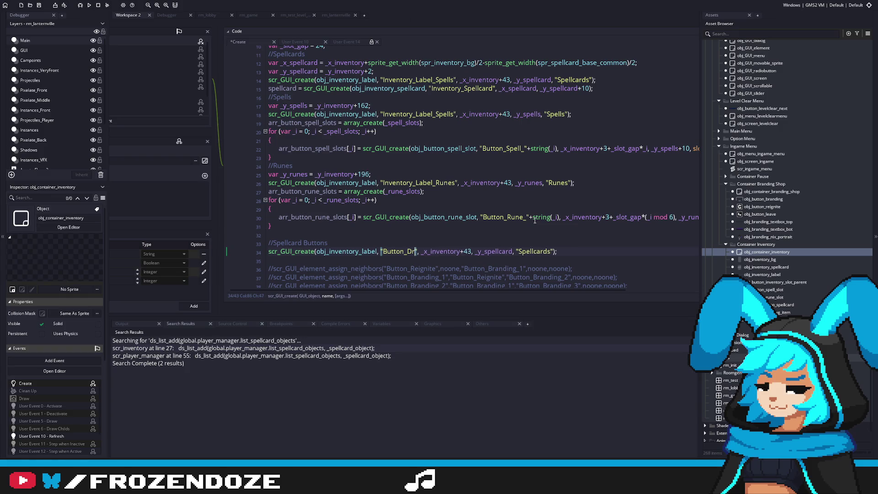
pyautogui.write('_Spellcard')
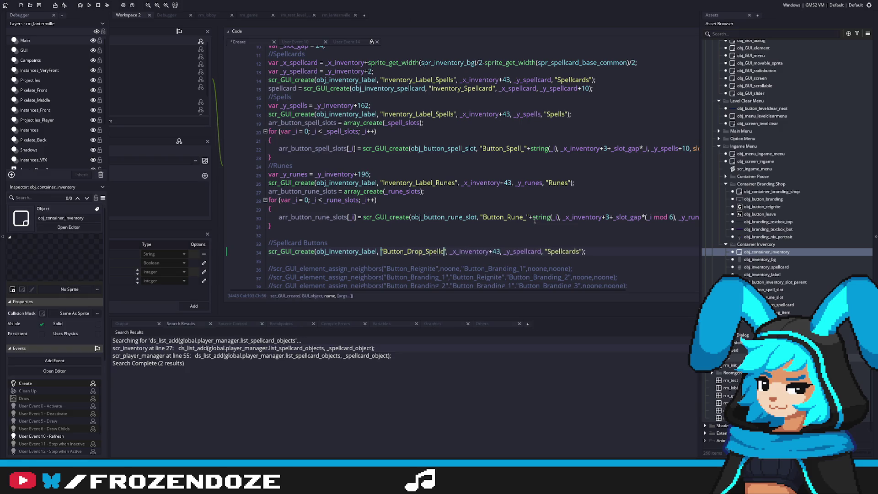
pyautogui.click(590, 252)
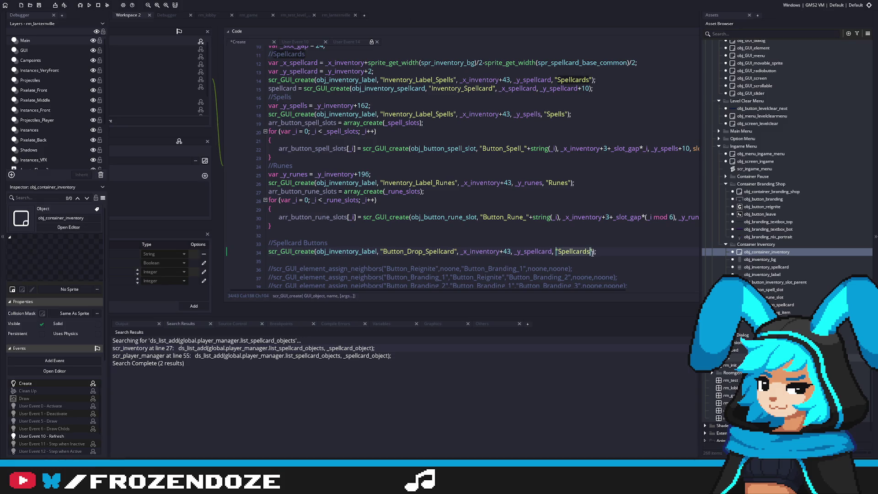
pyautogui.hotkey('shift', 'ctrl', 'Left')
pyautogui.hotkey('shift', 'ctrl', 'Left')
pyautogui.press('BackSpace')
pyautogui.hotkey('ctrl', 's')
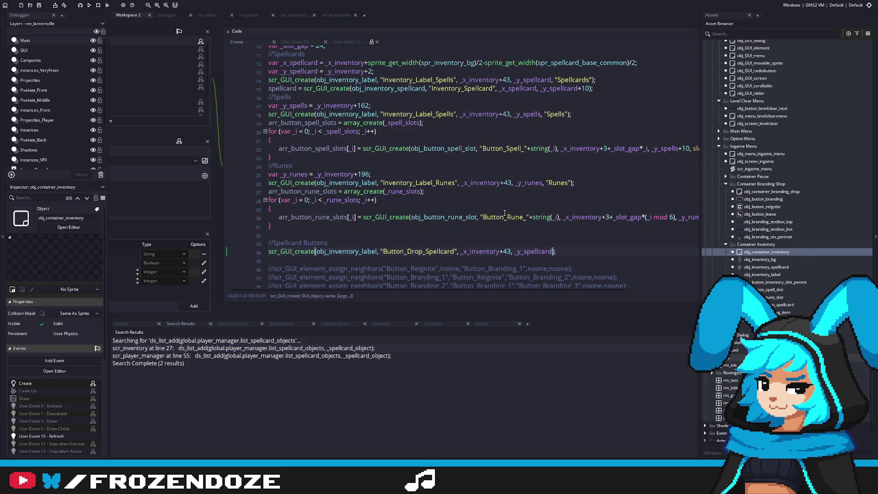
pyautogui.click(503, 251)
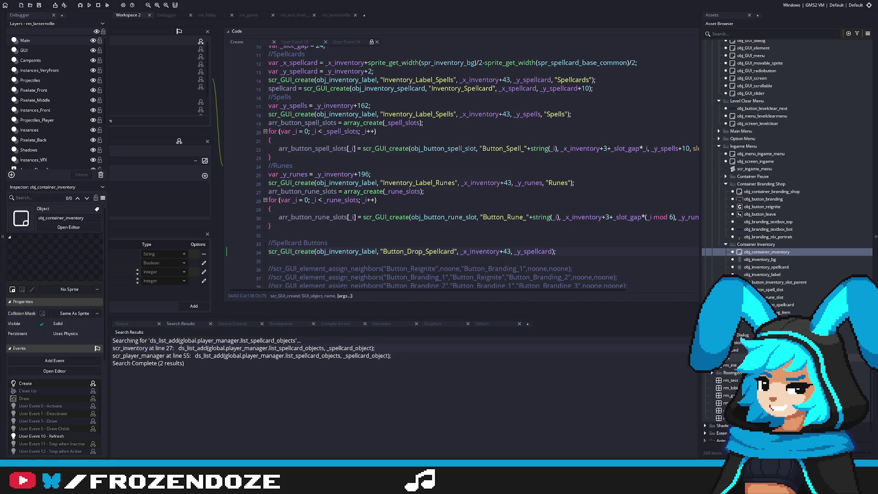
pyautogui.click(463, 252)
# Step: Change the x offset from 43 to 123, add a y offset to _y_spellcard, and save
pyautogui.doubleClick(506, 251)
pyautogui.write('123')
pyautogui.click(556, 251)
pyautogui.write('+123')
pyautogui.hotkey('ctrl', 's')
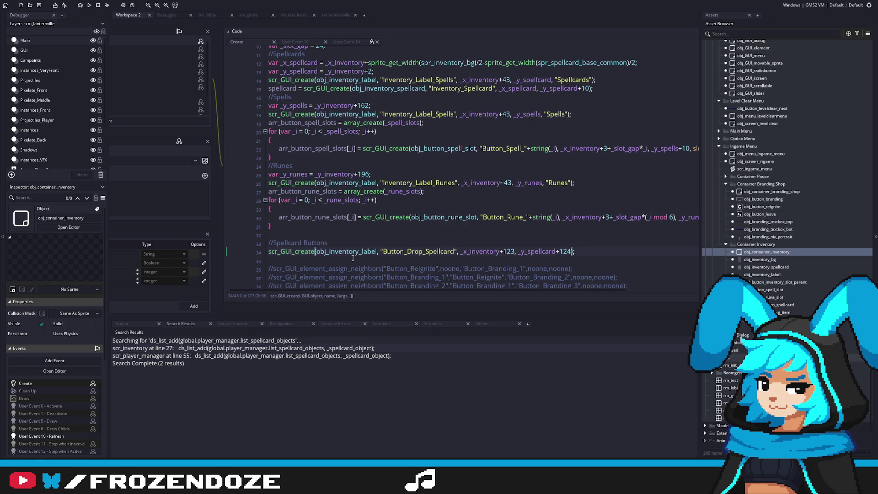
# Step: Replace obj_inventory_label with obj_button_drop_spellcard and run the game with F5
pyautogui.click(329, 252)
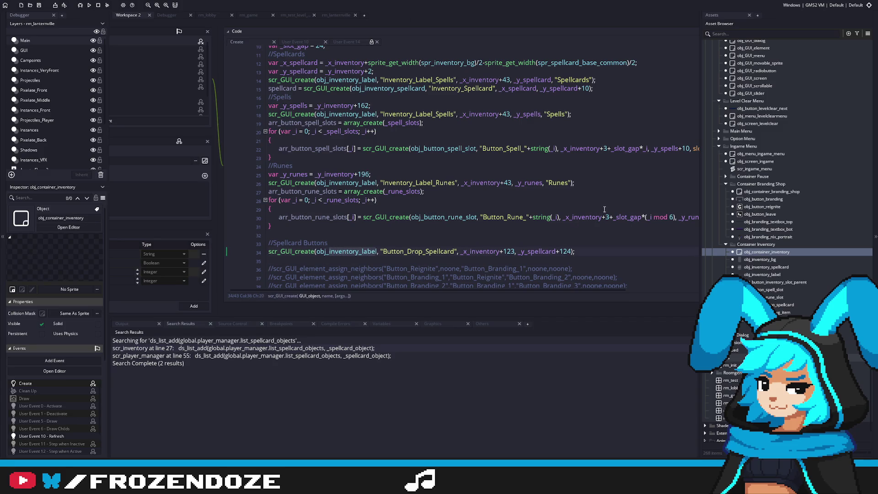
pyautogui.hotkey('ctrl', 'Delete')
pyautogui.write('button_drop_')
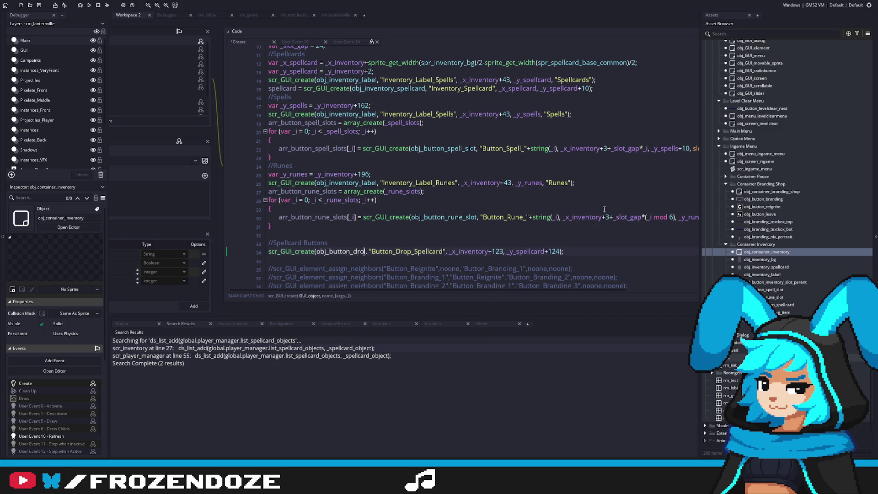
pyautogui.write('spellcard')
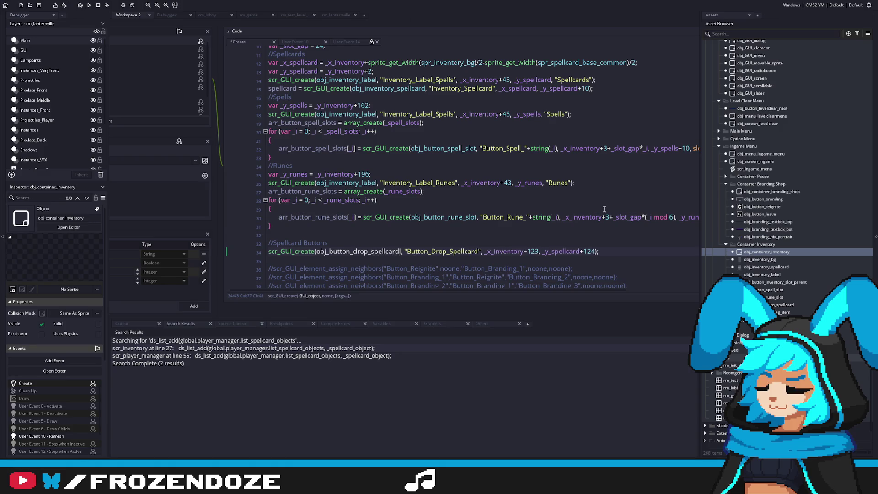
pyautogui.press('Delete')
pyautogui.click(549, 239)
pyautogui.press('F5')
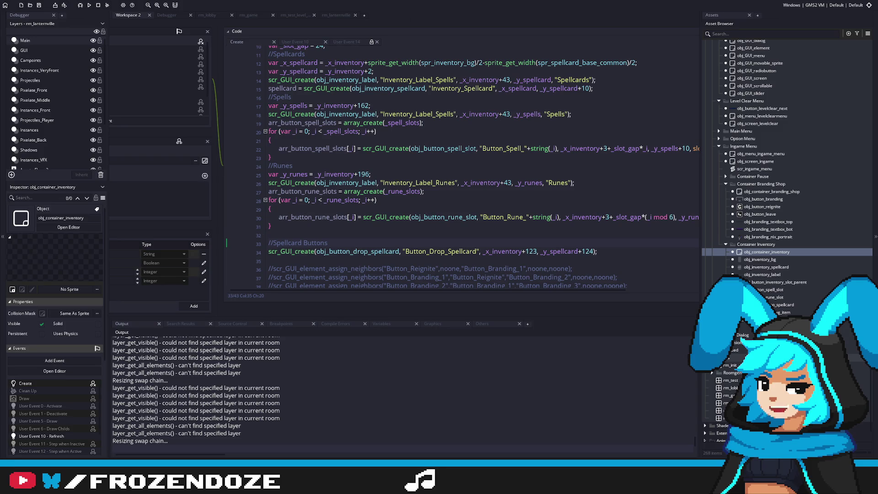
# Step: Walk the player up and attack with the spellcard, triggering the spellcard_cast crash
pyautogui.press('w')
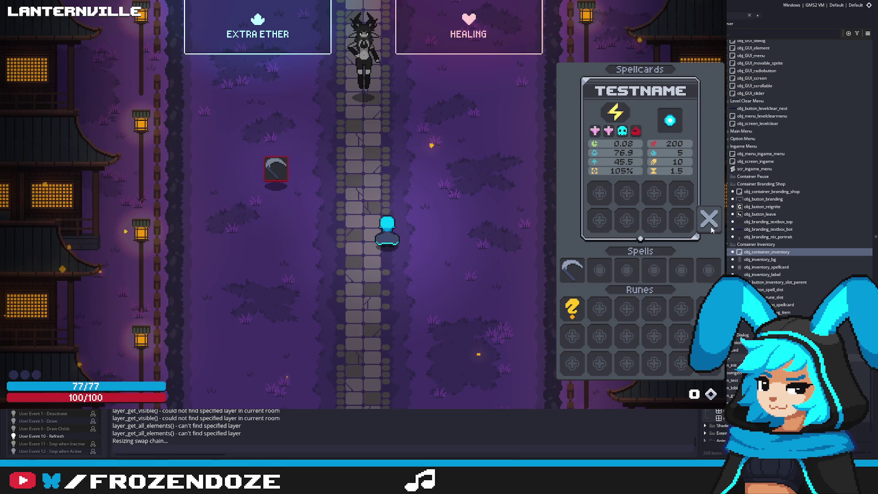
pyautogui.click(268, 290)
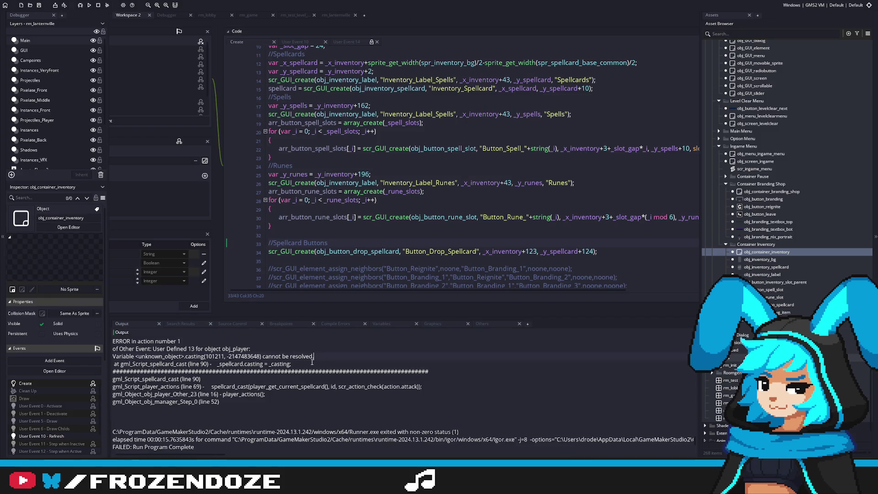
pyautogui.click(721, 34)
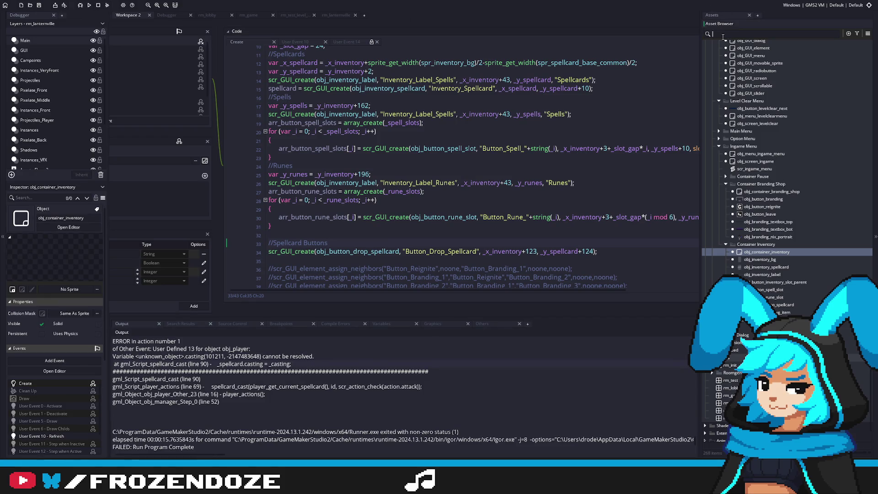
# Step: Follow the drop-spellcard button's code into the inventory_drop_current_spellcard definition
pyautogui.middleClick(348, 251)
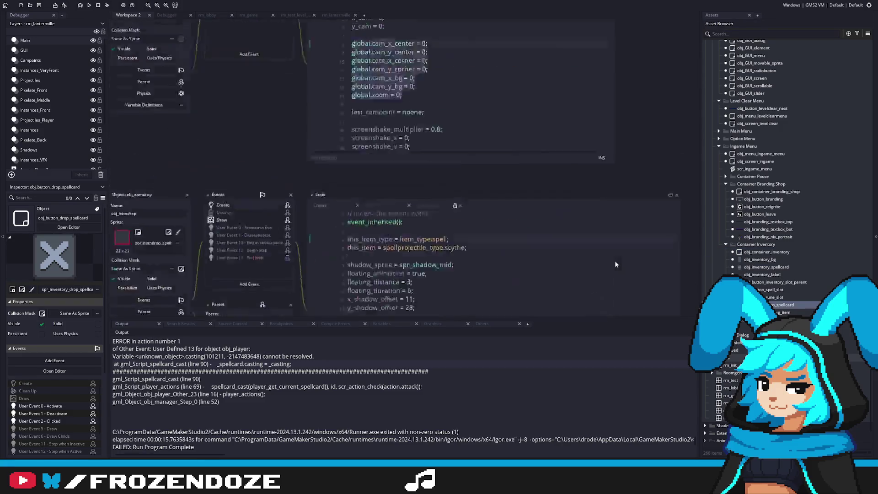
pyautogui.click(399, 135)
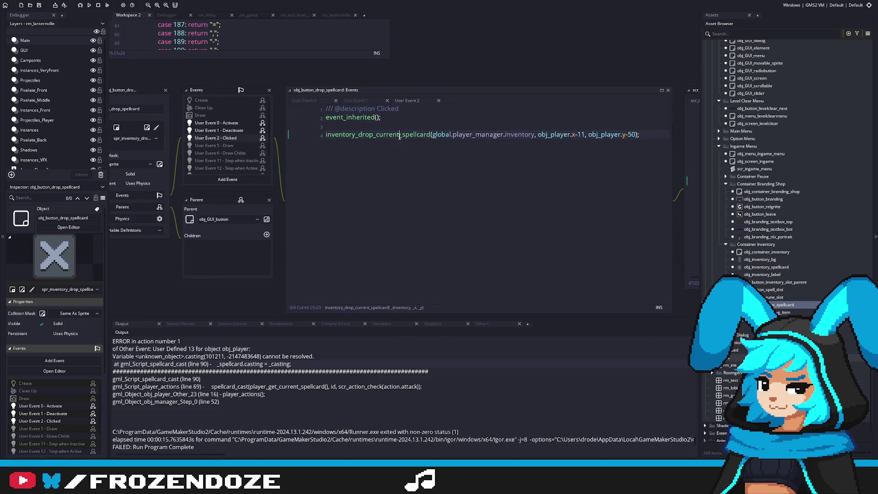
pyautogui.middleClick(388, 135)
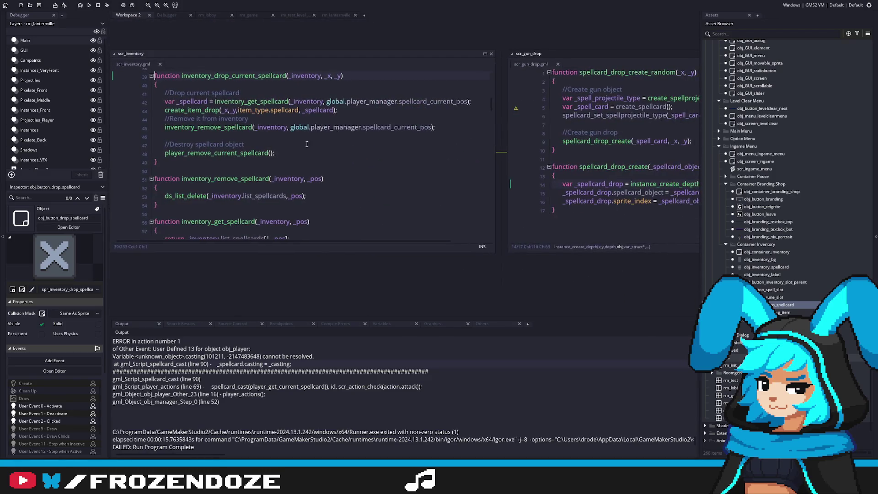
# Step: Filter assets to 'player', view obj_player's User Event 13 code, and jump to player_actions
pyautogui.click(725, 34)
pyautogui.write('player')
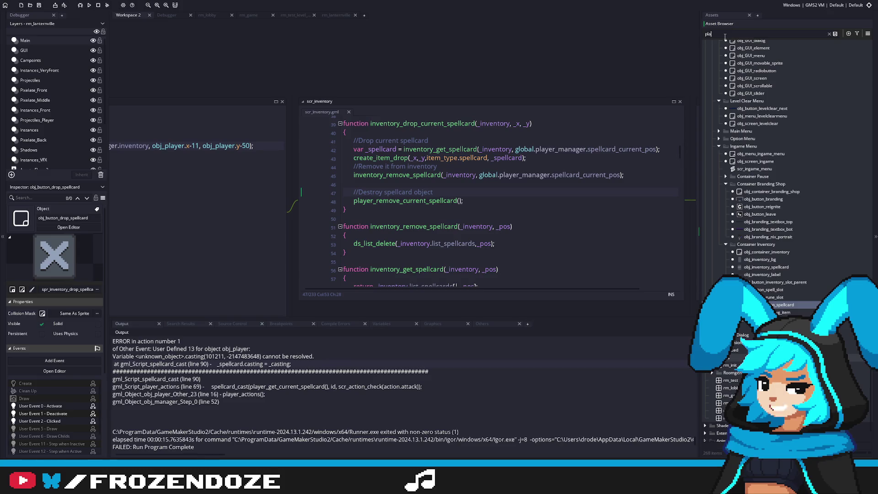
pyautogui.doubleClick(740, 59)
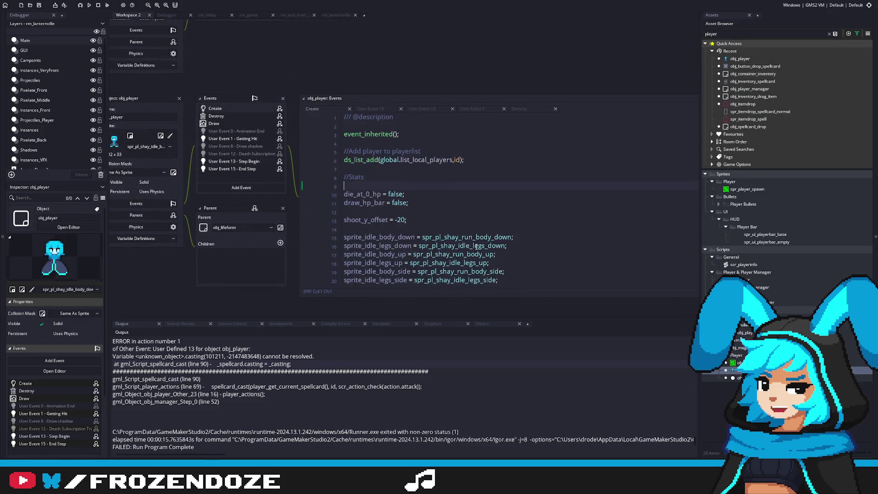
pyautogui.scroll(-6, 454, 213)
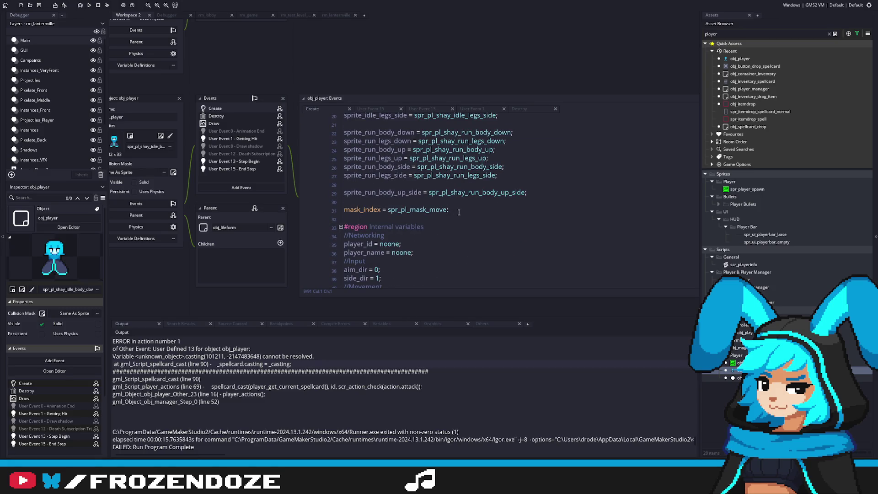
pyautogui.click(255, 165)
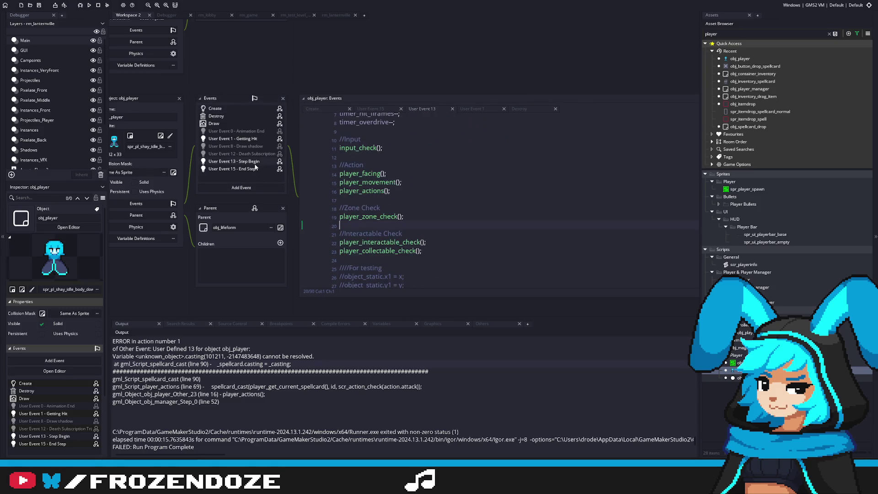
pyautogui.click(255, 168)
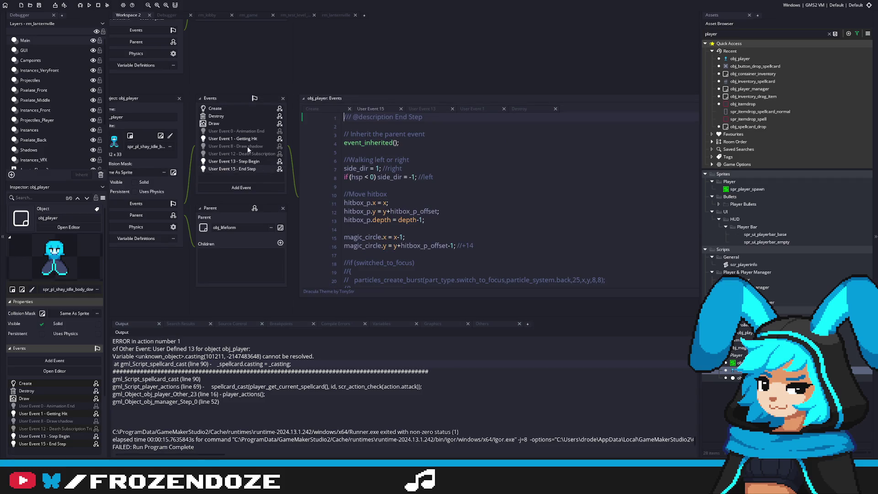
pyautogui.click(250, 161)
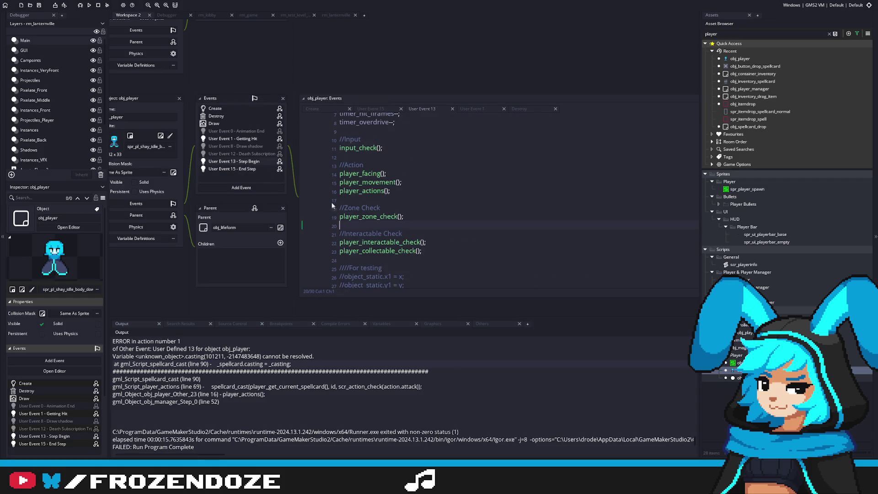
pyautogui.middleClick(369, 191)
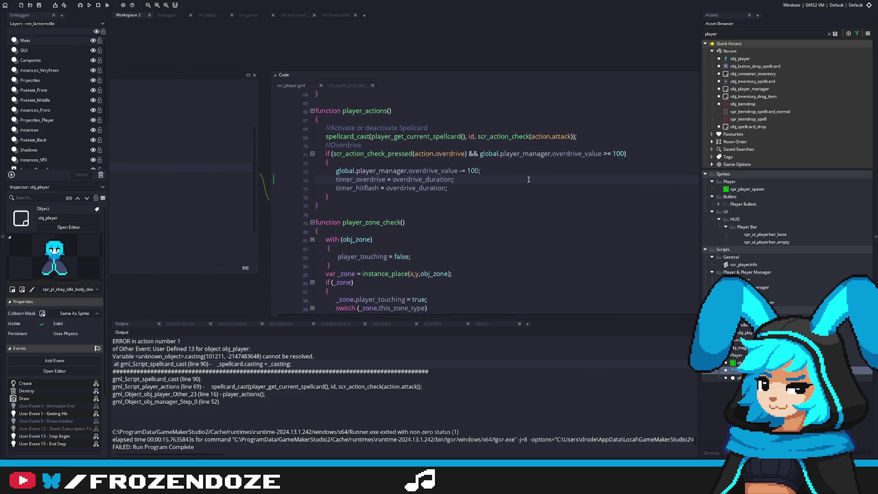
# Step: Follow player_actions' spellcard_cast call to the spellcard_cast definition
pyautogui.click(392, 137)
pyautogui.scroll(2, 411, 182)
pyautogui.click(443, 184)
pyautogui.click(347, 180)
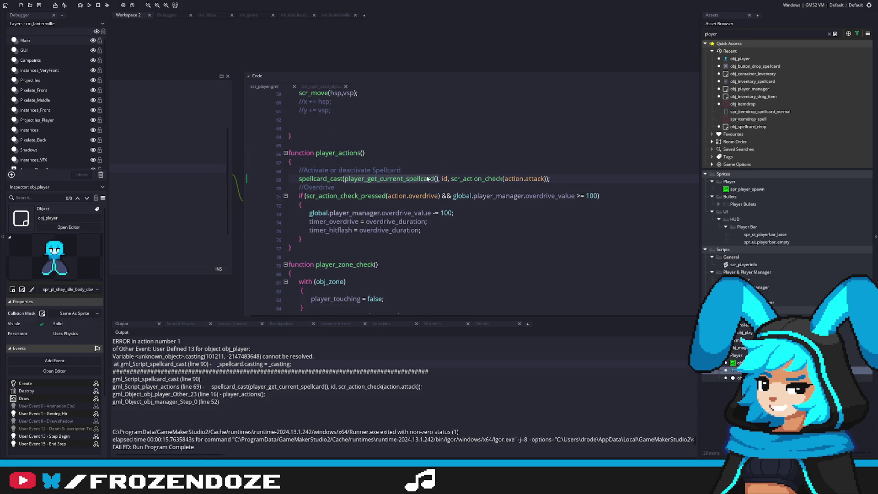
pyautogui.middleClick(427, 178)
# Step: Wrap _spellcard.casting = _casting in spellcard_cast inside an if (_spellcard != -1) { } block
pyautogui.click(502, 163)
pyautogui.click(463, 134)
pyautogui.press('Return')
pyautogui.write('if')
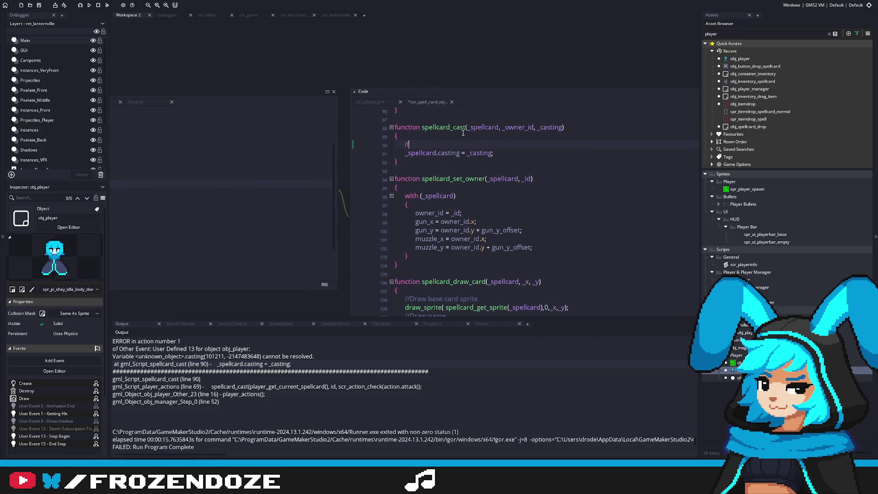
pyautogui.write(' (_spel')
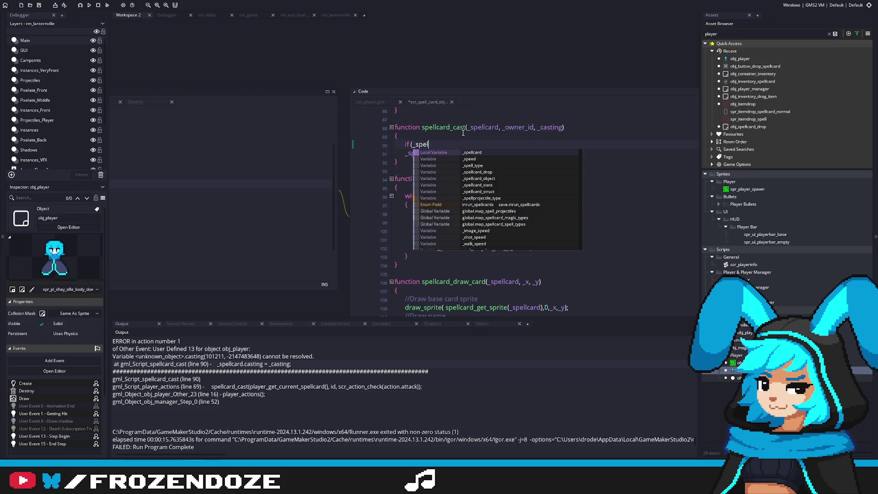
pyautogui.write('lcard != ')
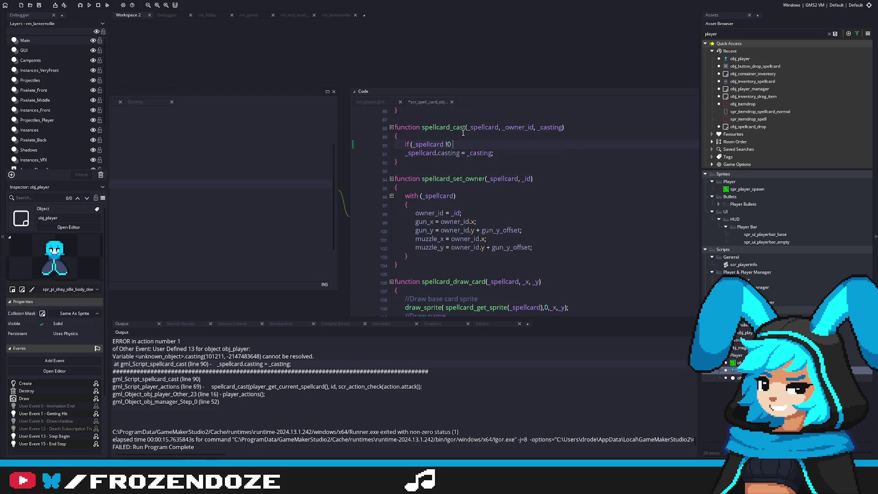
pyautogui.write('-1)')
pyautogui.press('Return')
pyautogui.write('{')
pyautogui.press('Return')
pyautogui.write('}')
pyautogui.press('BackSpace')
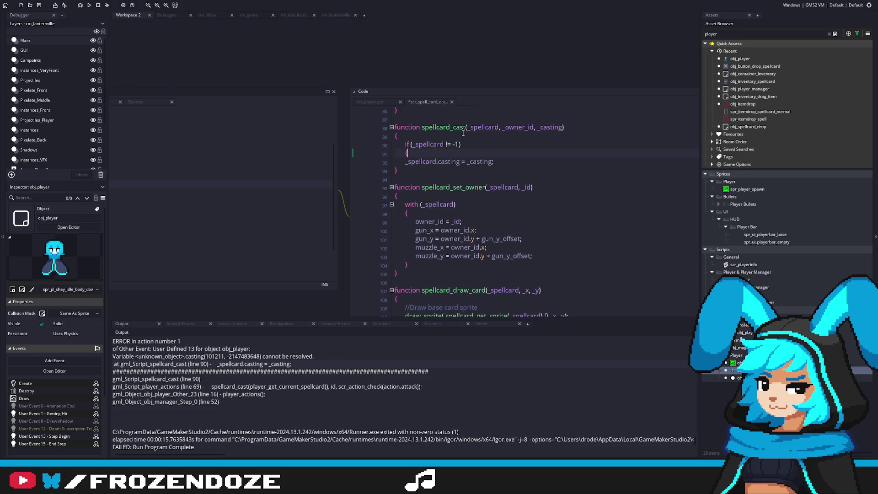
pyautogui.click(507, 162)
pyautogui.press('Return')
pyautogui.write('}')
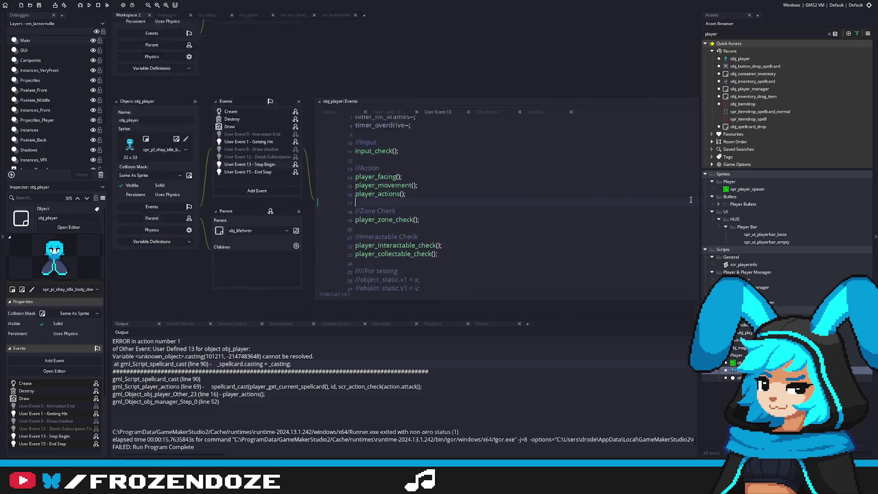
# Step: Navigate through player_actions to the player_get_current_spellcard definition in scr_player_manager
pyautogui.click(472, 182)
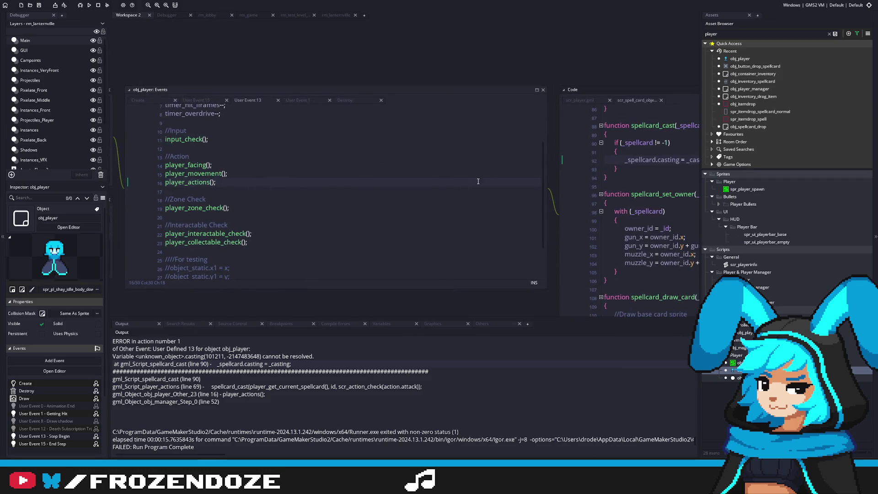
pyautogui.middleClick(199, 182)
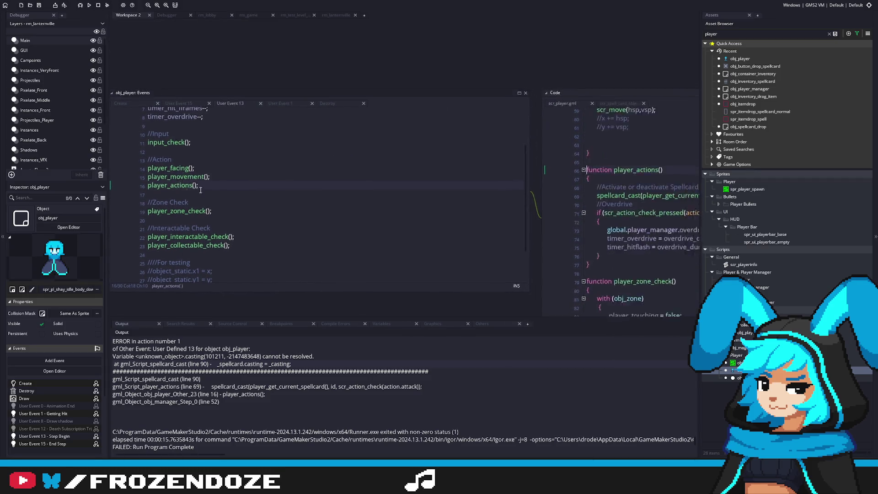
pyautogui.middleClick(268, 143)
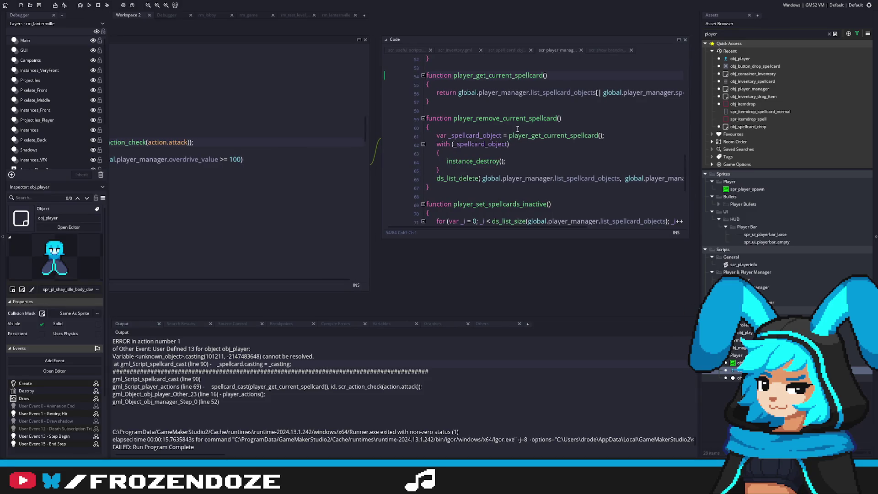
# Step: Add an if (ds_list_empty(global.player_manager.list_spellcard_objects)) condition at the top of the getter
pyautogui.moveTo(509, 163); pyautogui.dragTo(654, 163)
pyautogui.click(291, 126)
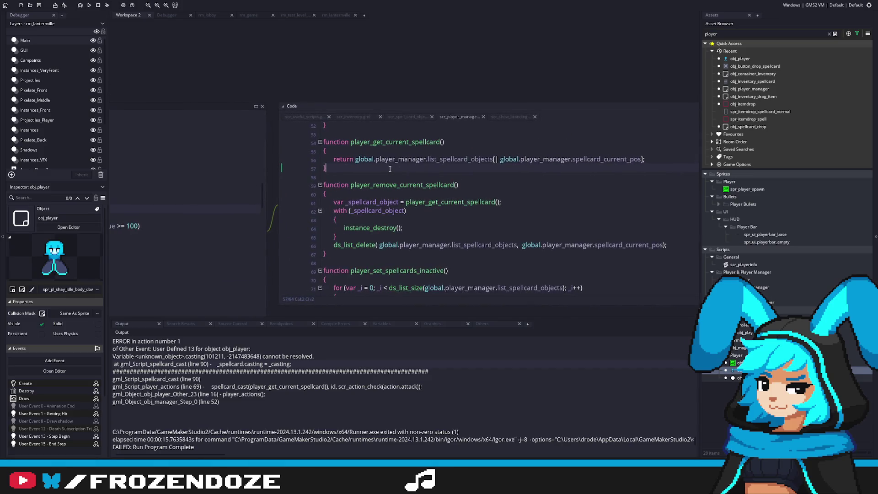
pyautogui.press('Return')
pyautogui.write('if (')
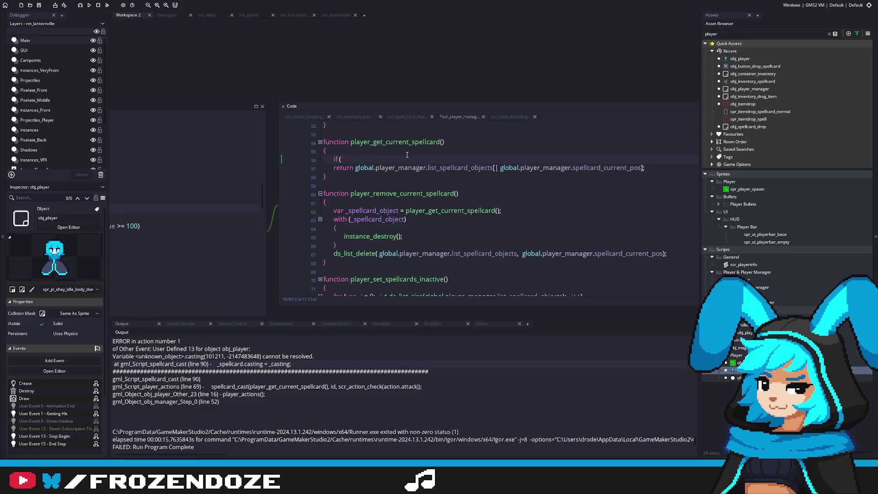
pyautogui.moveTo(356, 167); pyautogui.dragTo(496, 170)
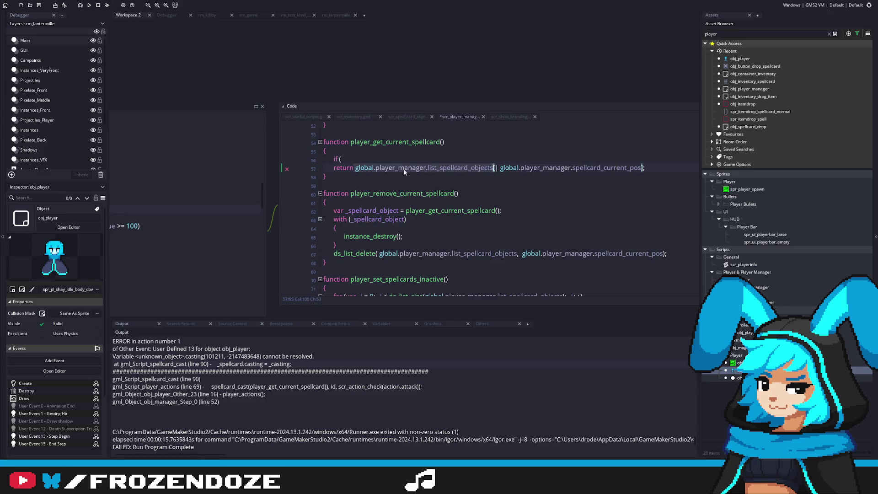
pyautogui.hotkey('ctrl', 'c')
pyautogui.press('Up')
pyautogui.press('End')
pyautogui.hotkey('ctrl', 'v')
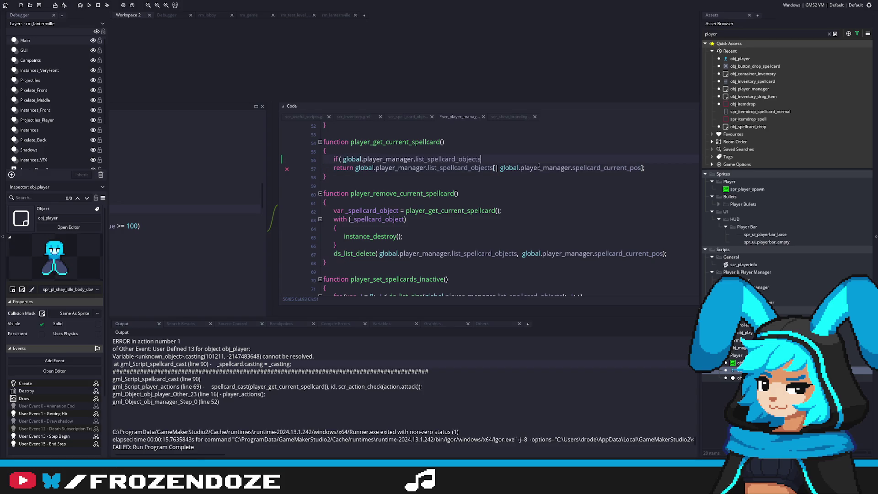
pyautogui.hotkey('ctrl', 'BackSpace')
pyautogui.hotkey('ctrl', 'BackSpace')
pyautogui.hotkey('ctrl', 'BackSpace')
pyautogui.write('ds_list_e')
pyautogui.press('Return')
pyautogui.hotkey('ctrl', 'v')
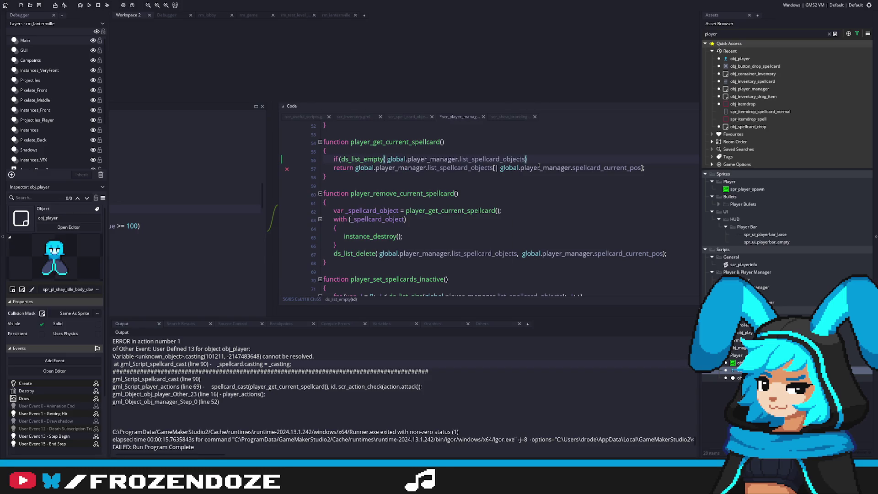
pyautogui.click(385, 158)
pyautogui.press('Delete')
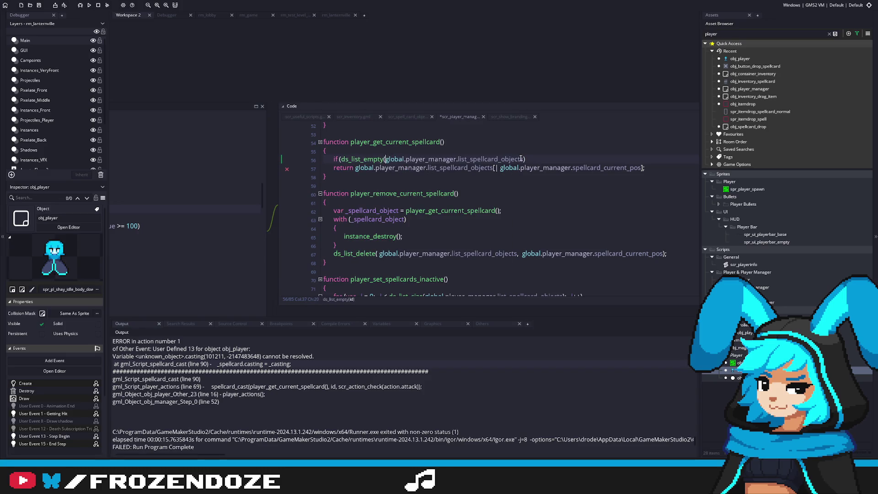
pyautogui.click(550, 159)
# Step: Give the empty-list check a { return -1; } body and save the script
pyautogui.press('Return')
pyautogui.write('{')
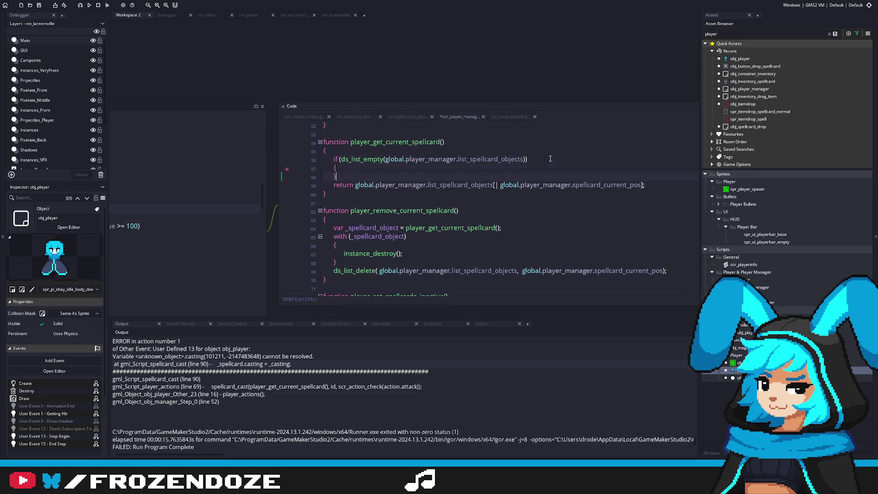
pyautogui.press('Return')
pyautogui.write('return -1M;')
pyautogui.press('BackSpace')
pyautogui.press('BackSpace')
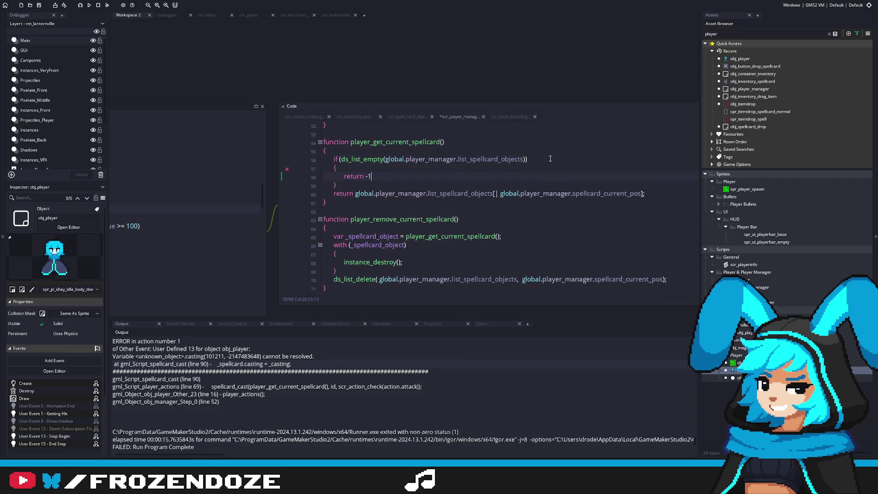
pyautogui.write(';')
pyautogui.hotkey('ctrl', 's')
pyautogui.click(414, 184)
# Step: Rerun the game to hit the total_stats error, then open obj_hud via the 'hud' asset filter
pyautogui.press('F5')
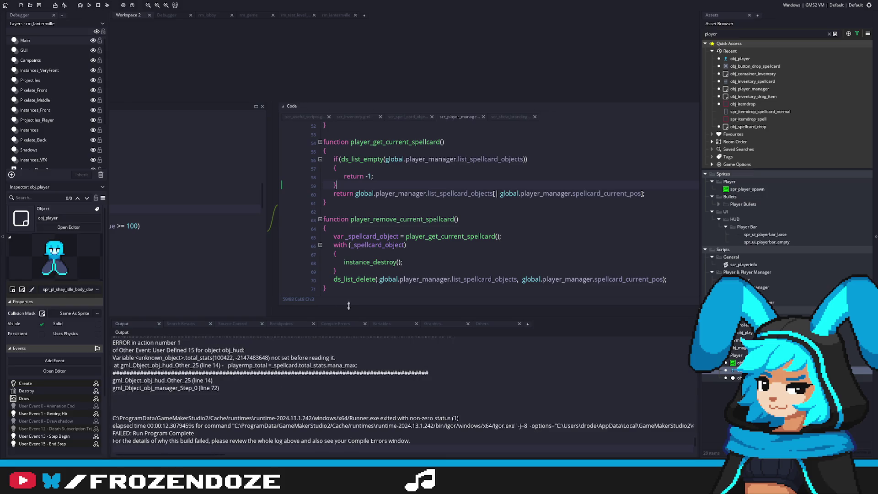
pyautogui.hotkey('ctrl', 'a')
pyautogui.write('hud')
pyautogui.doubleClick(713, 415)
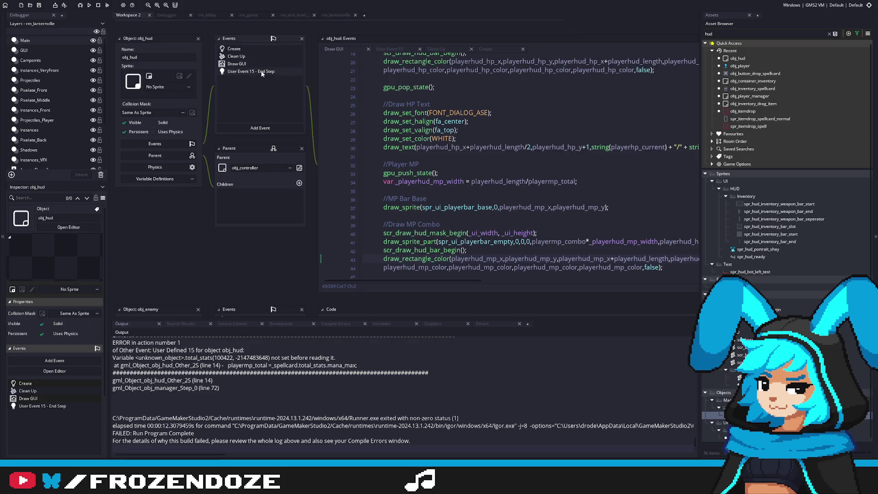
# Step: Show obj_hud's User Event 15 code and check the player_get_current_spellcard definition
pyautogui.click(256, 71)
pyautogui.click(237, 64)
pyautogui.click(251, 72)
pyautogui.scroll(7, 456, 164)
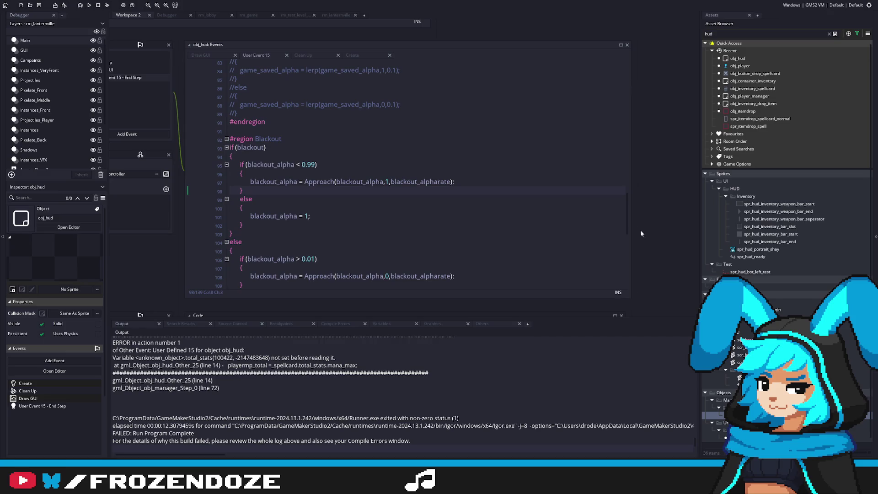
pyautogui.scroll(20, 624, 203)
pyautogui.click(549, 167)
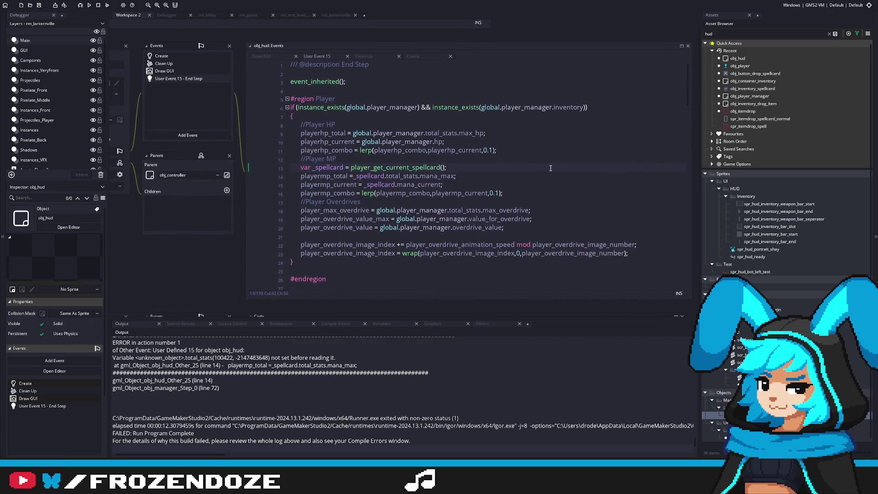
pyautogui.middleClick(398, 166)
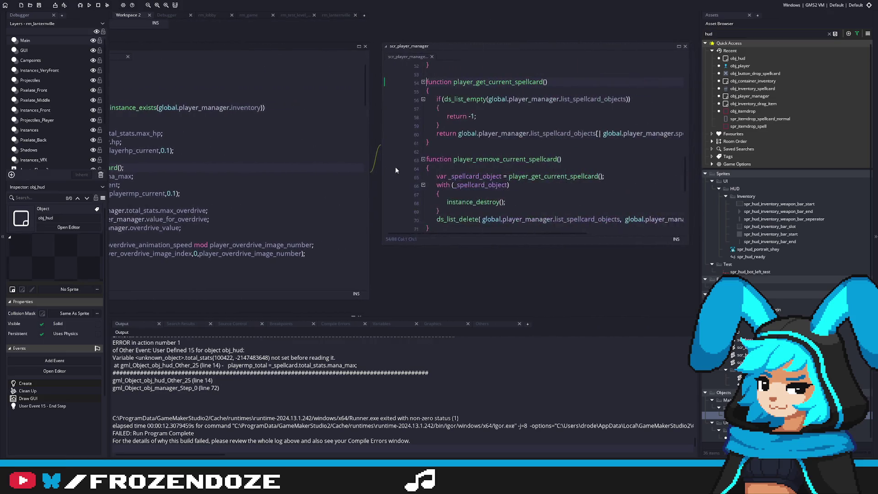
pyautogui.hotkey('alt', 'Left')
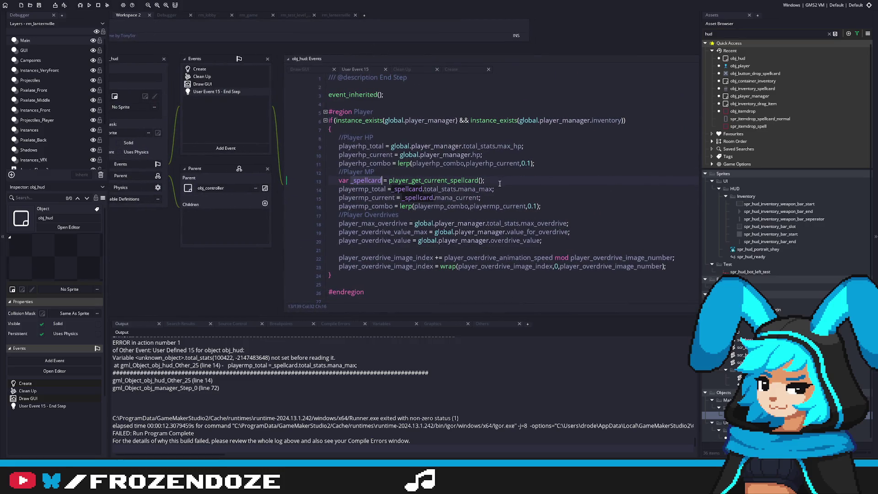
# Step: Add an if (_spellcard == -1) { } block holding an indented copy of the three playermp lines
pyautogui.click(505, 181)
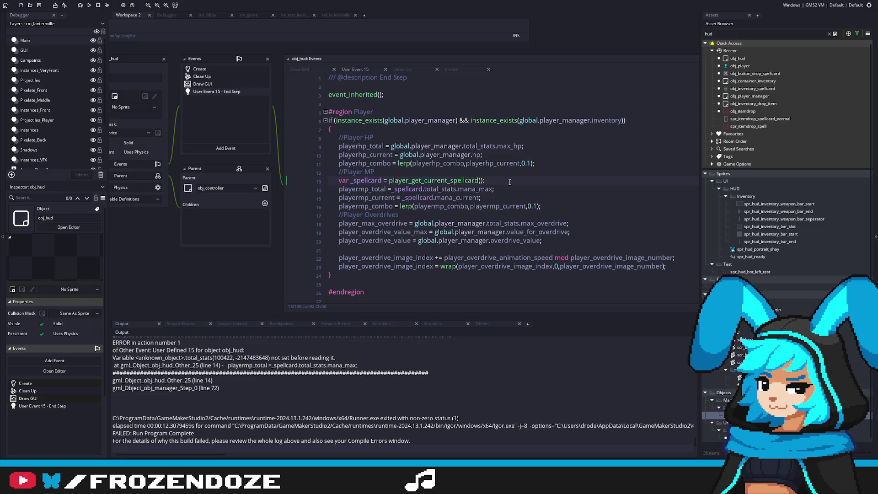
pyautogui.press('Return')
pyautogui.write('if (_')
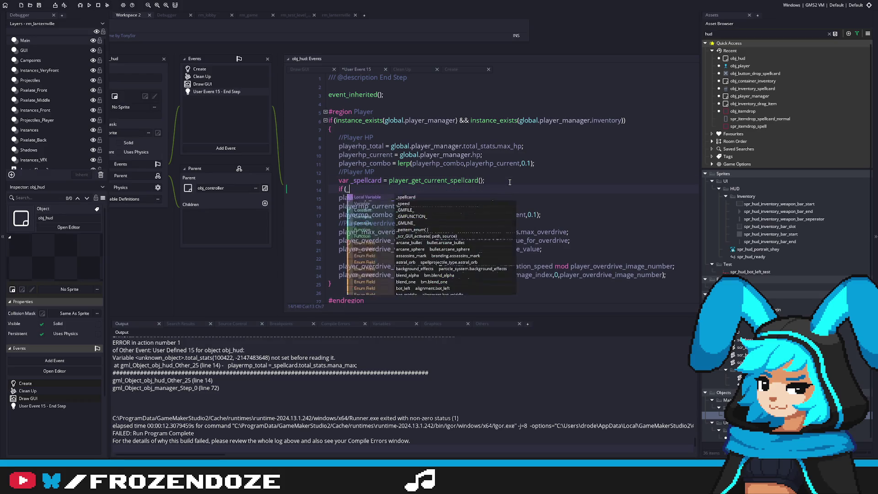
pyautogui.write('spellcard ')
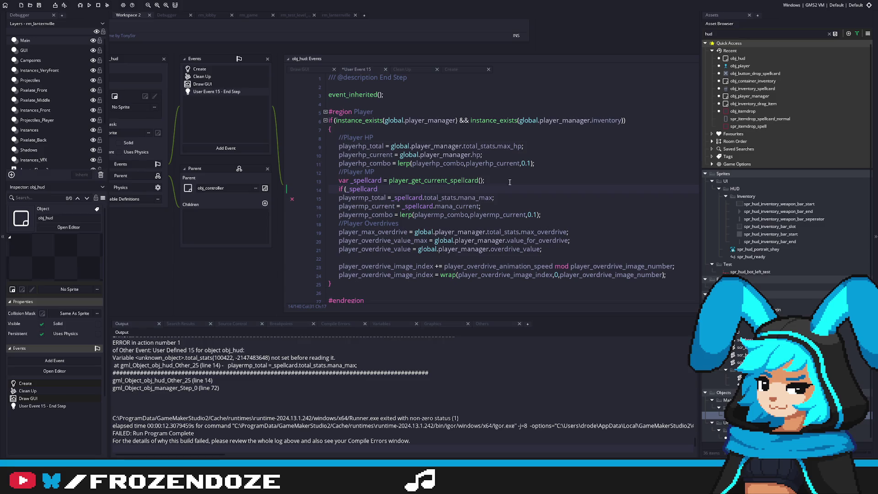
pyautogui.write('== -1')
pyautogui.press('Return')
pyautogui.write('{')
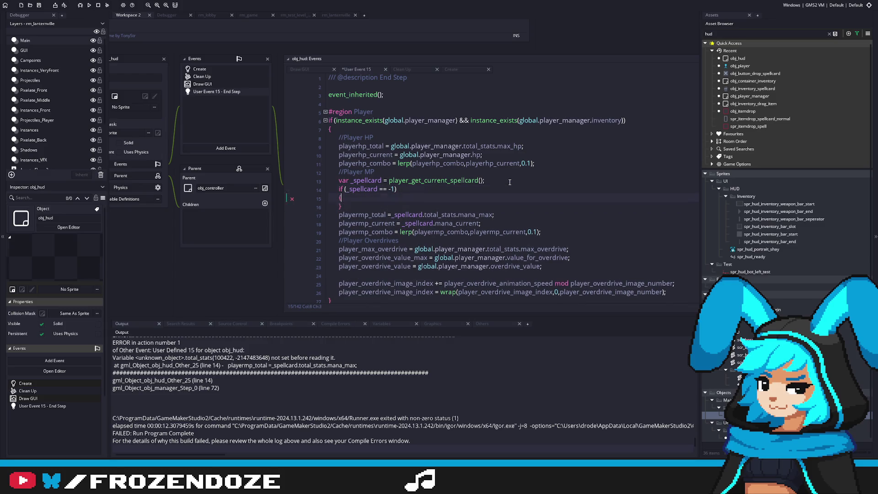
pyautogui.press('Return')
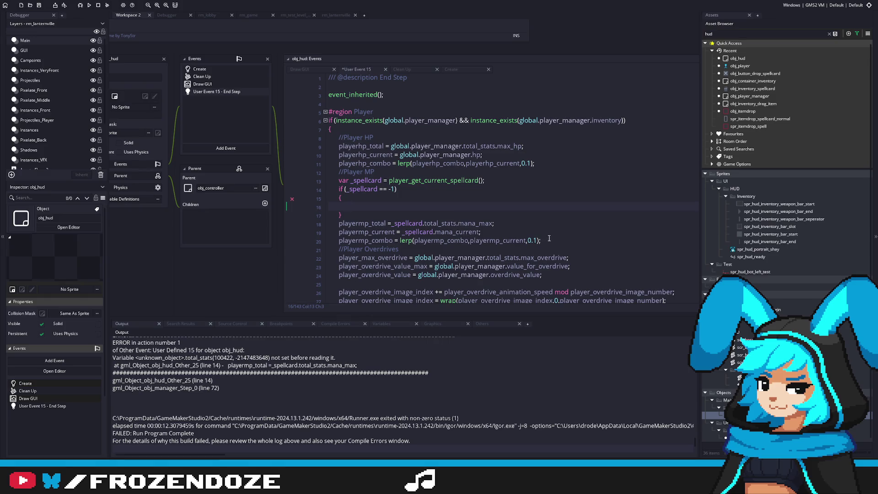
pyautogui.moveTo(549, 238); pyautogui.dragTo(303, 219)
pyautogui.hotkey('ctrl', 'c')
pyautogui.click(366, 208)
pyautogui.hotkey('ctrl', 'v')
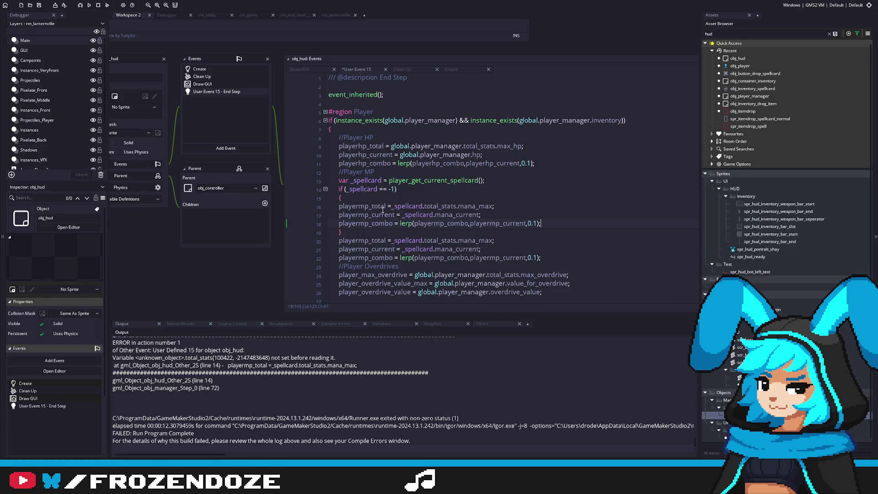
pyautogui.moveTo(541, 223); pyautogui.dragTo(296, 202)
pyautogui.press('Tab')
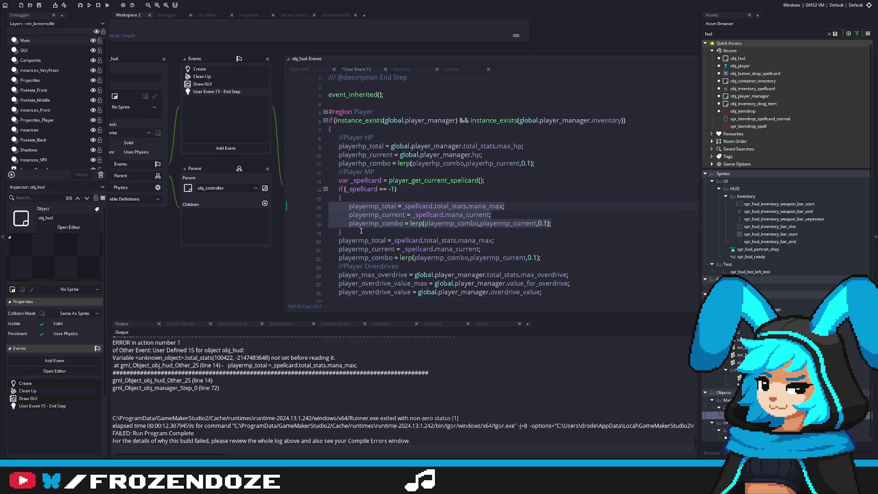
# Step: Wrap the original playermp lines in an indented else { } block and save
pyautogui.click(361, 231)
pyautogui.press('Return')
pyautogui.write('else')
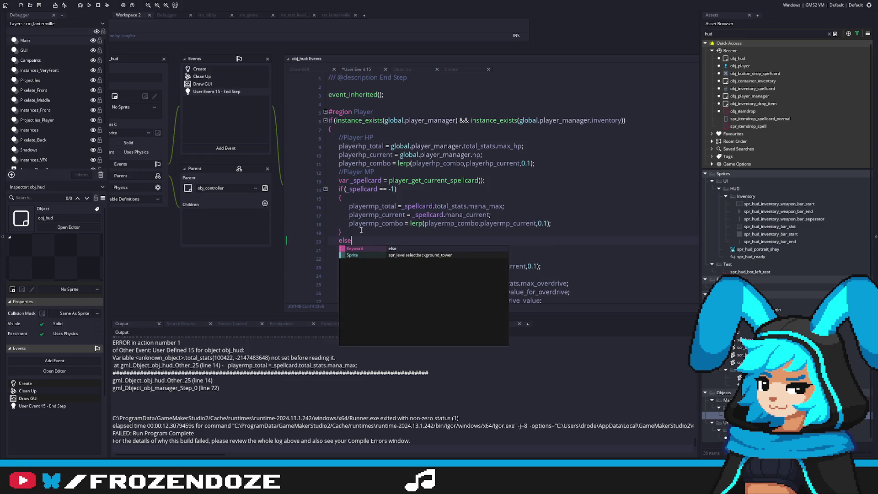
pyautogui.press('Return')
pyautogui.press('Return')
pyautogui.write('{')
pyautogui.scroll(-1, 566, 246)
pyautogui.click(567, 245)
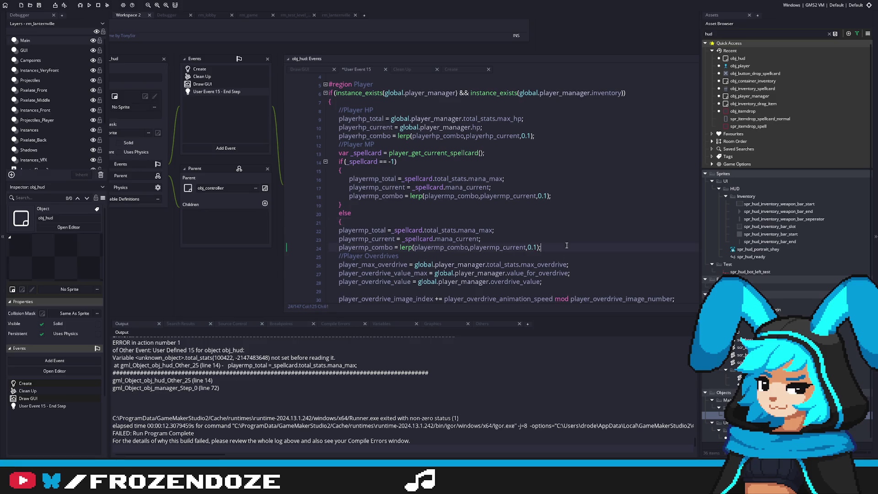
pyautogui.press('Return')
pyautogui.write('}')
pyautogui.moveTo(544, 247)
pyautogui.mouseDown()
pyautogui.moveTo(348, 239)
pyautogui.moveTo(329, 230)
pyautogui.mouseUp()
pyautogui.press('Tab')
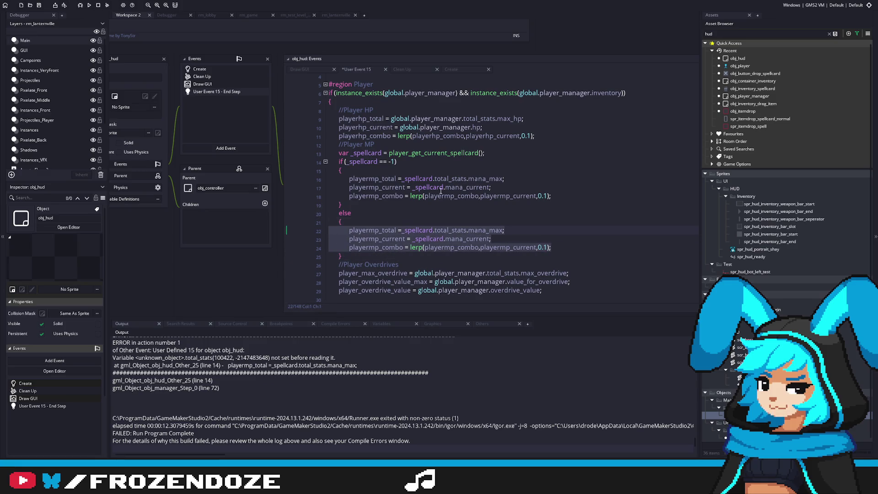
pyautogui.click(430, 172)
pyautogui.hotkey('ctrl', 's')
pyautogui.scroll(1, 460, 186)
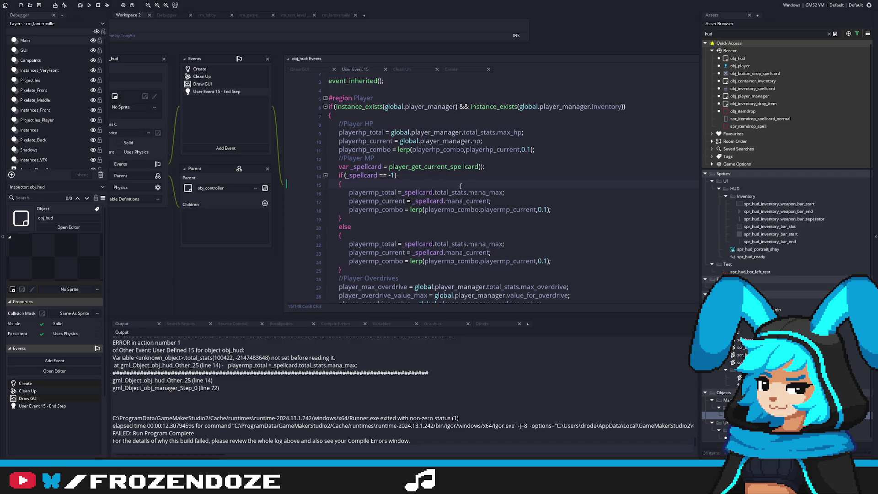
# Step: Inspect the player_get_current_spellcard definition, then return to obj_hud's User Event 15 code
pyautogui.scroll(1, 460, 186)
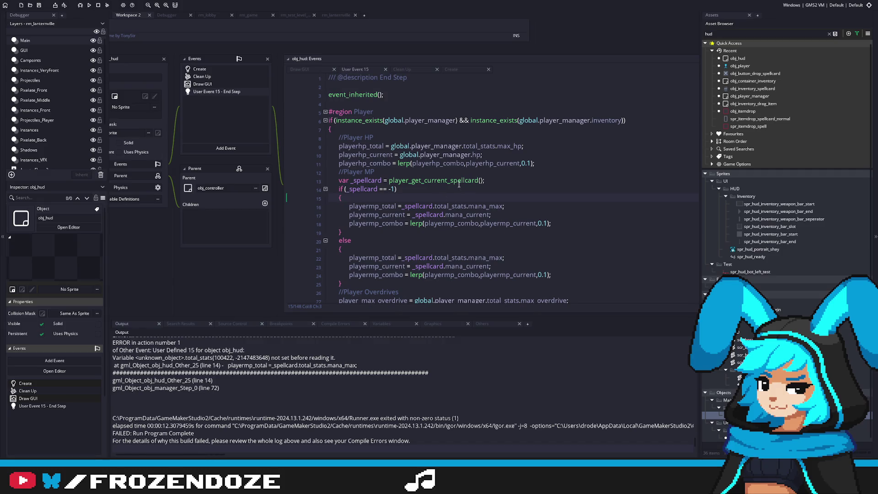
pyautogui.middleClick(449, 182)
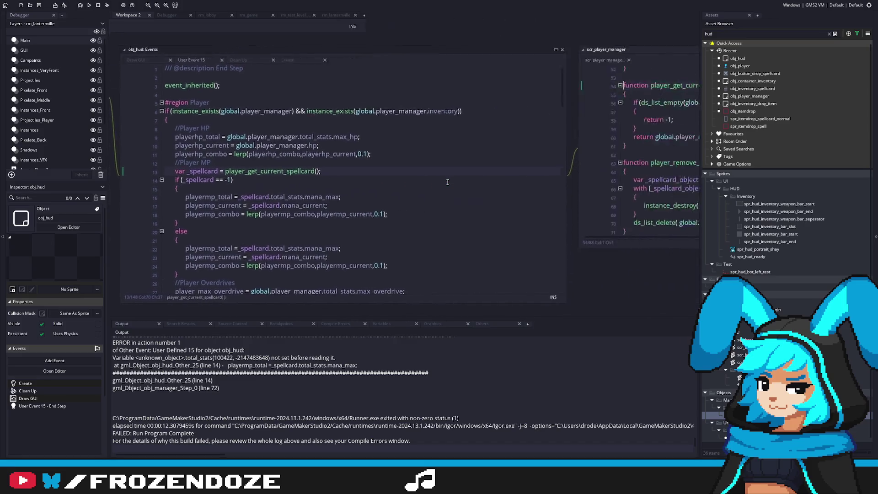
pyautogui.hotkey('ctrl', 'w')
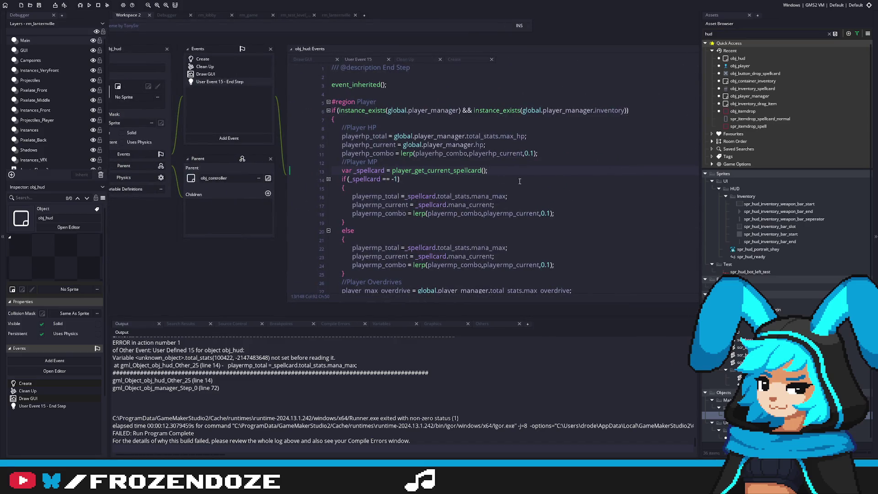
# Step: Set playermp_total, playermp_current and playermp_combo to 0 in the if-block, then save and run
pyautogui.click(466, 188)
pyautogui.moveTo(473, 188); pyautogui.dragTo(434, 187)
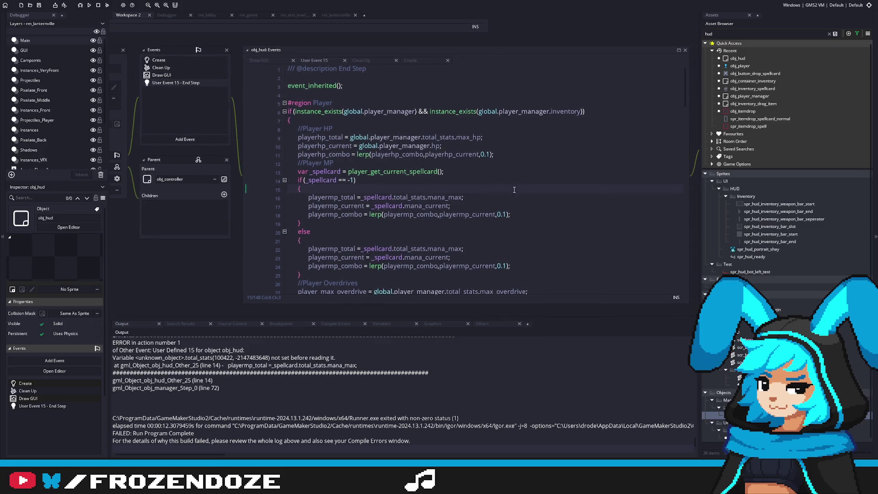
pyautogui.doubleClick(364, 197)
pyautogui.keyDown('shift'); pyautogui.click(462, 197); pyautogui.keyUp('shift')
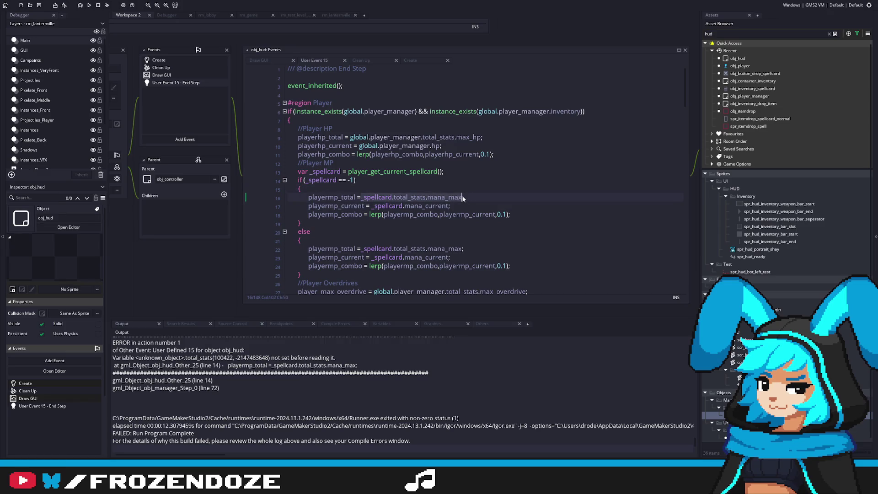
pyautogui.write('0;')
pyautogui.press('Left')
pyautogui.moveTo(371, 206); pyautogui.dragTo(450, 207)
pyautogui.write('0')
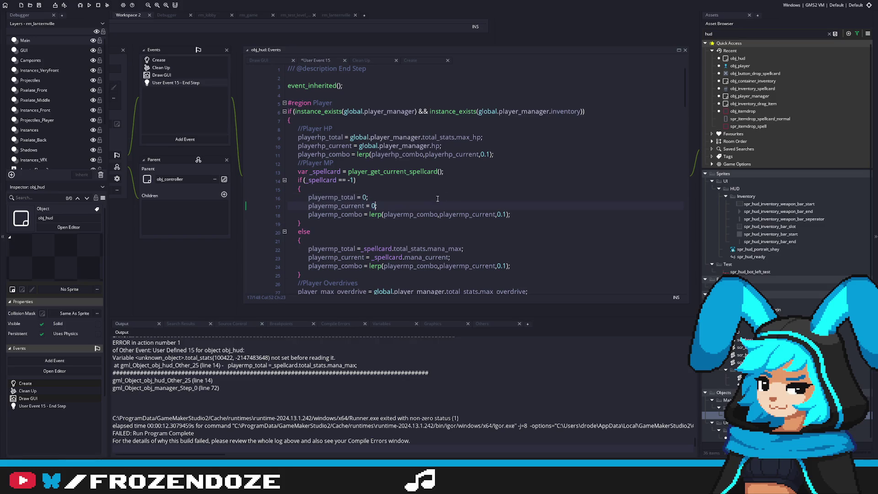
pyautogui.moveTo(370, 215); pyautogui.dragTo(509, 217)
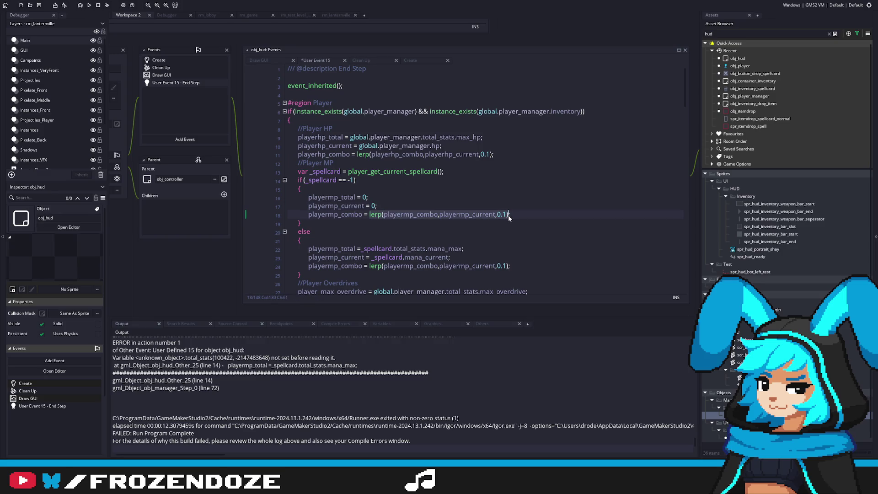
pyautogui.write('0;')
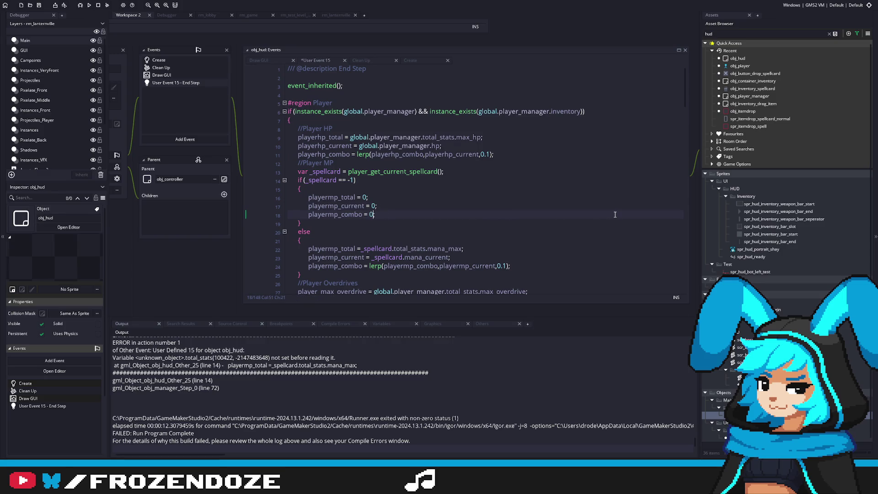
pyautogui.press('F5')
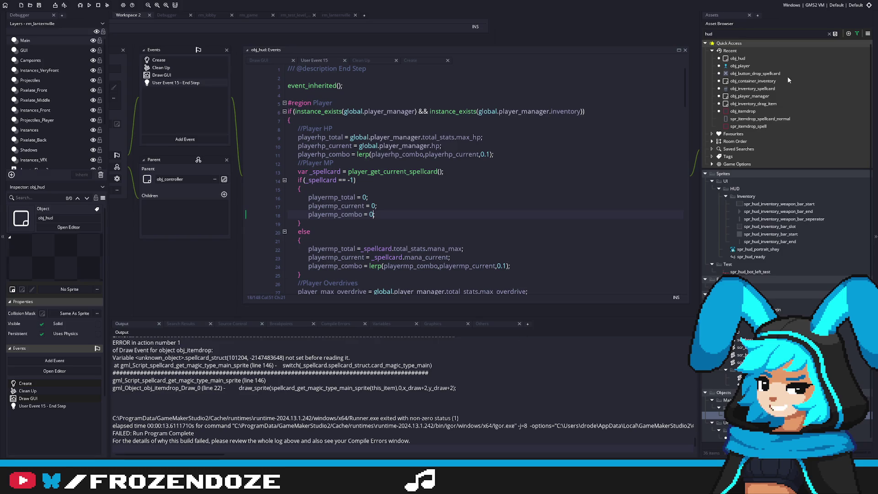
# Step: Filter assets to 'itemdrop' and open the spr_itemdrop_spellcard_normal sprite
pyautogui.click(730, 33)
pyautogui.write('itemdrop')
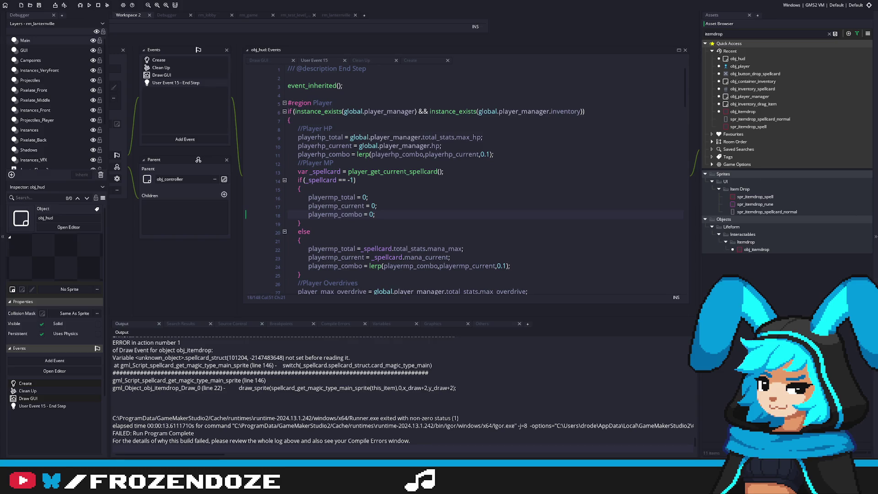
pyautogui.doubleClick(777, 212)
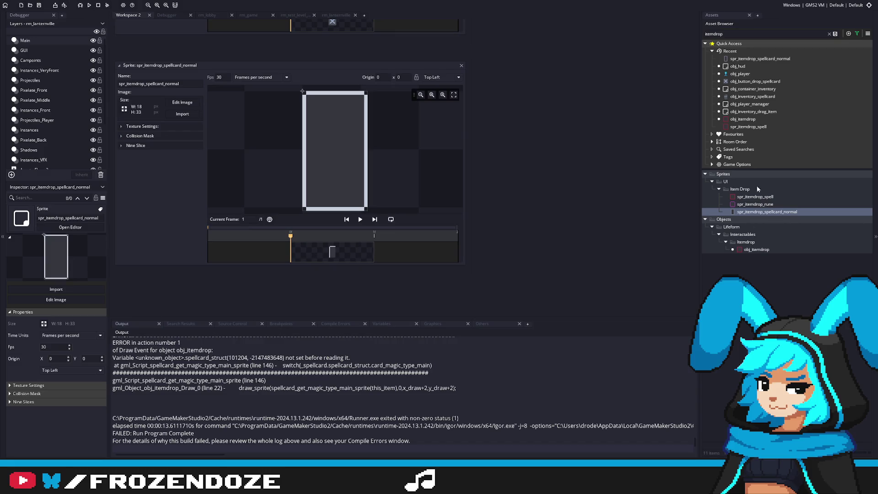
# Step: Open obj_itemdrop and look over its Create code
pyautogui.doubleClick(756, 249)
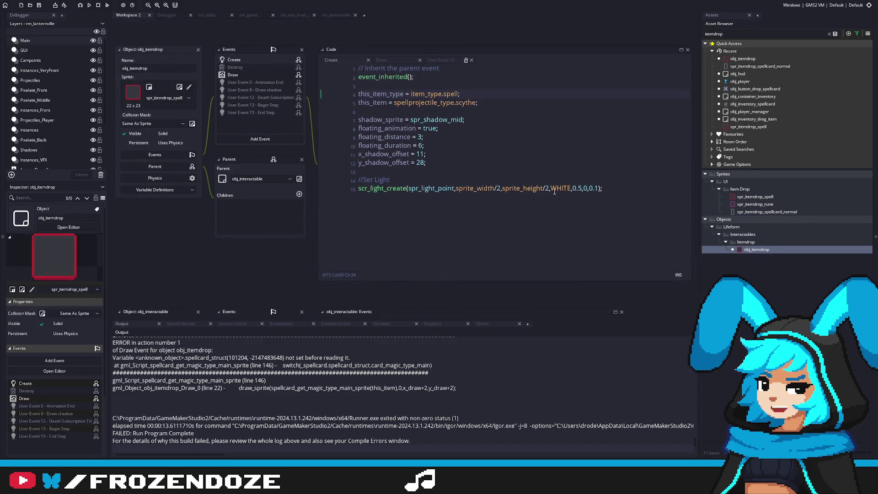
pyautogui.click(486, 161)
pyautogui.scroll(2, 503, 210)
pyautogui.press('Up')
pyautogui.press('Up')
pyautogui.click(455, 216)
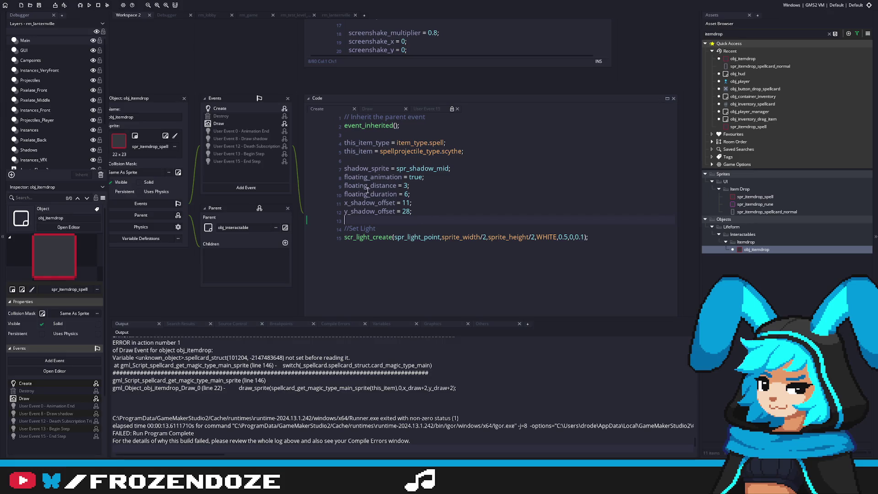
# Step: In obj_itemdrop's Draw event, set a breakpoint on line 20 drawing spr_itemdrop_spellcard_normal
pyautogui.click(237, 125)
pyautogui.scroll(-5, 412, 192)
pyautogui.doubleClick(470, 203)
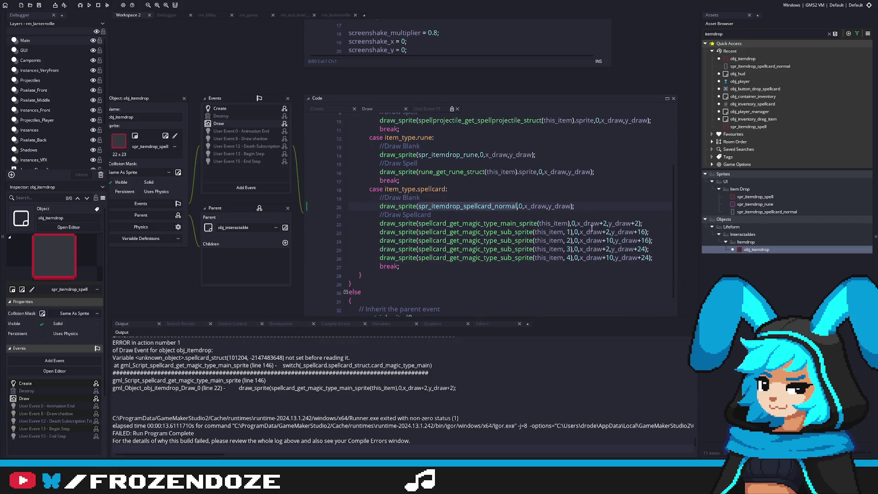
pyautogui.doubleClick(544, 223)
pyautogui.scroll(1, 458, 262)
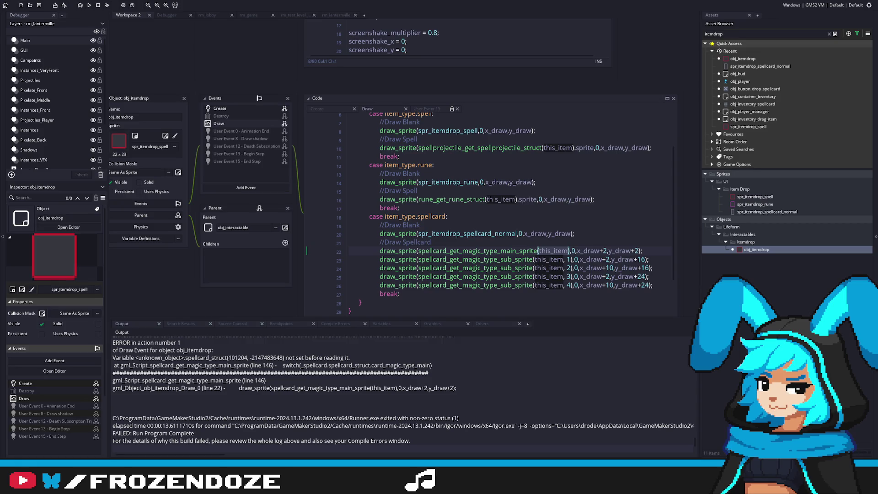
pyautogui.click(334, 233)
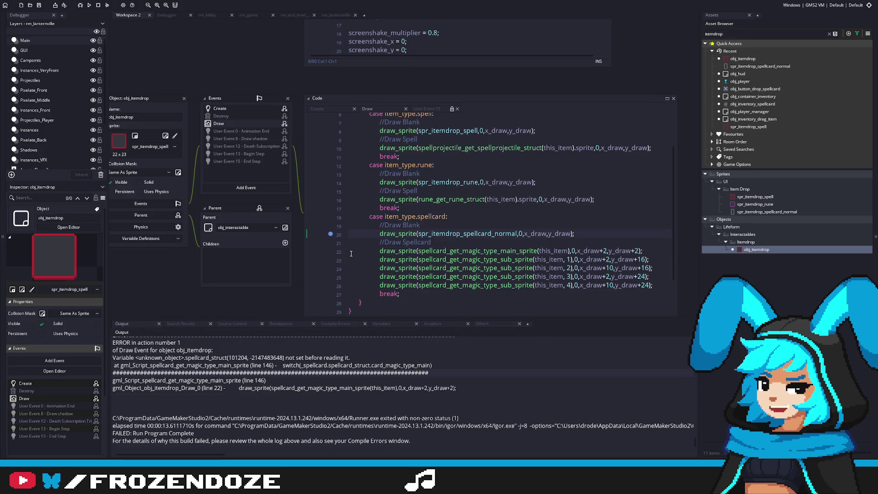
pyautogui.click(471, 213)
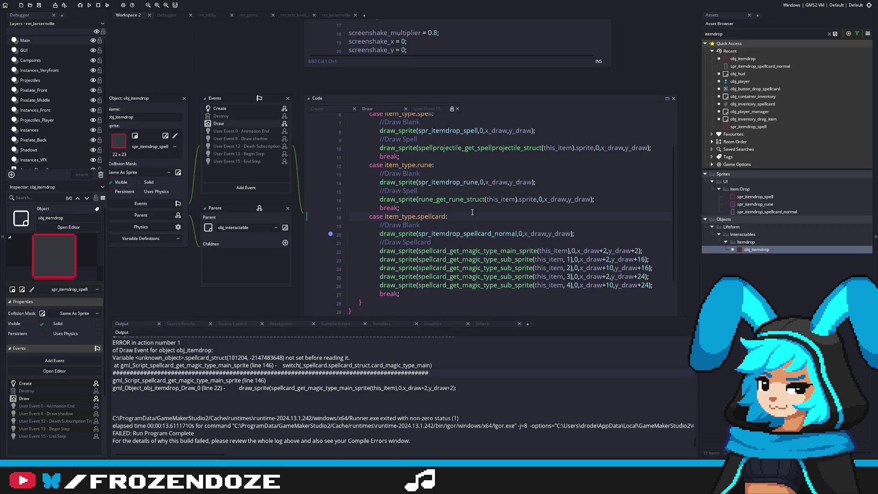